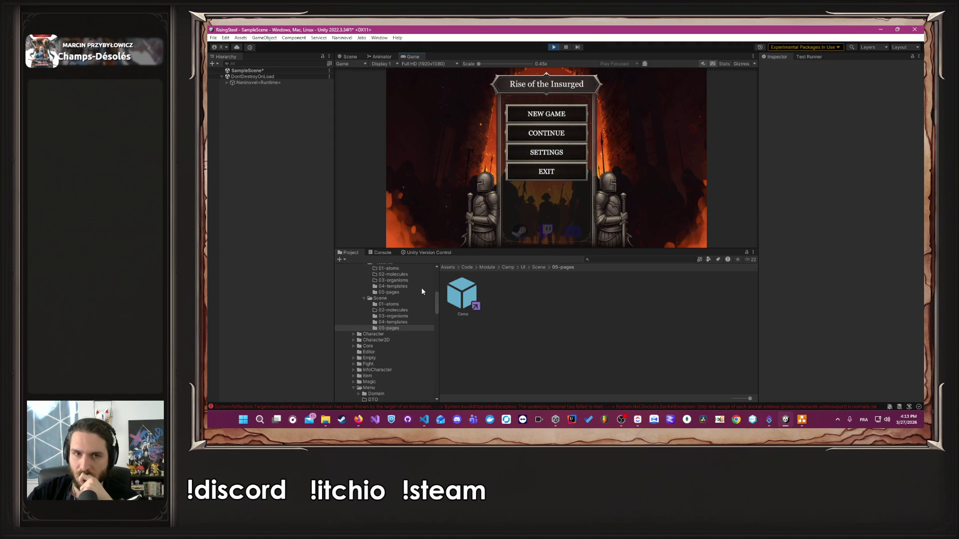
Clear the Console log and continue the saved game into the camp screen
click(388, 252)
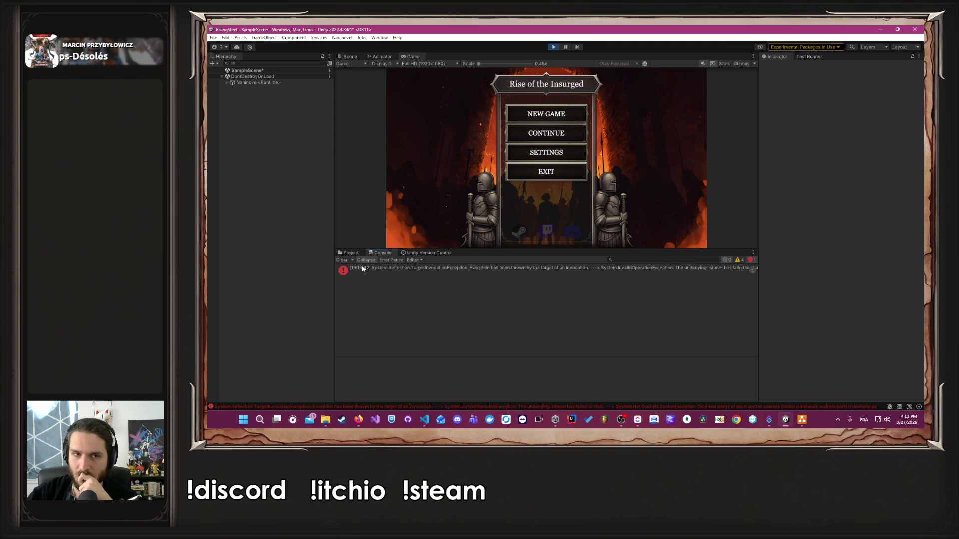
click(338, 259)
click(540, 134)
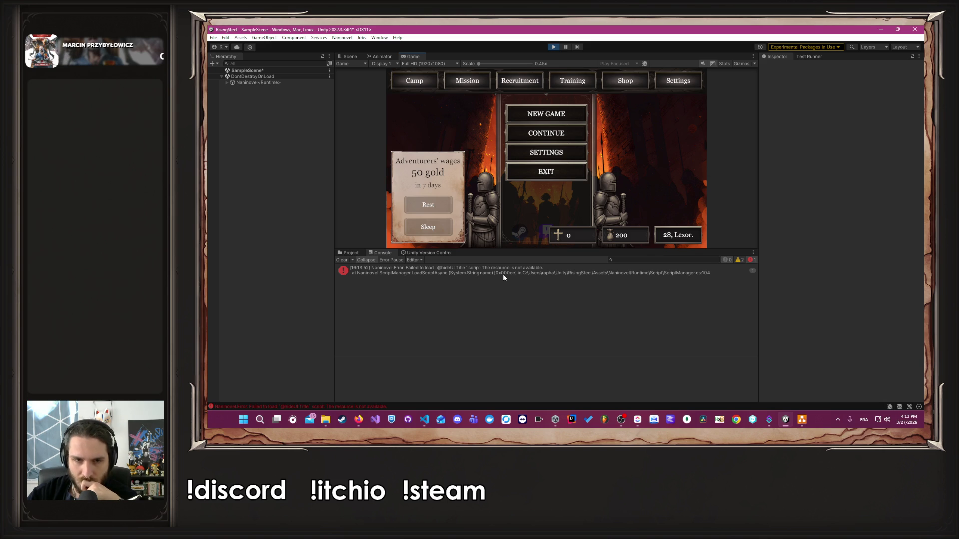
Open the Naninovel load error's source, UniTaskScheduler.cs, in VS Code and select its full stack trace
click(503, 278)
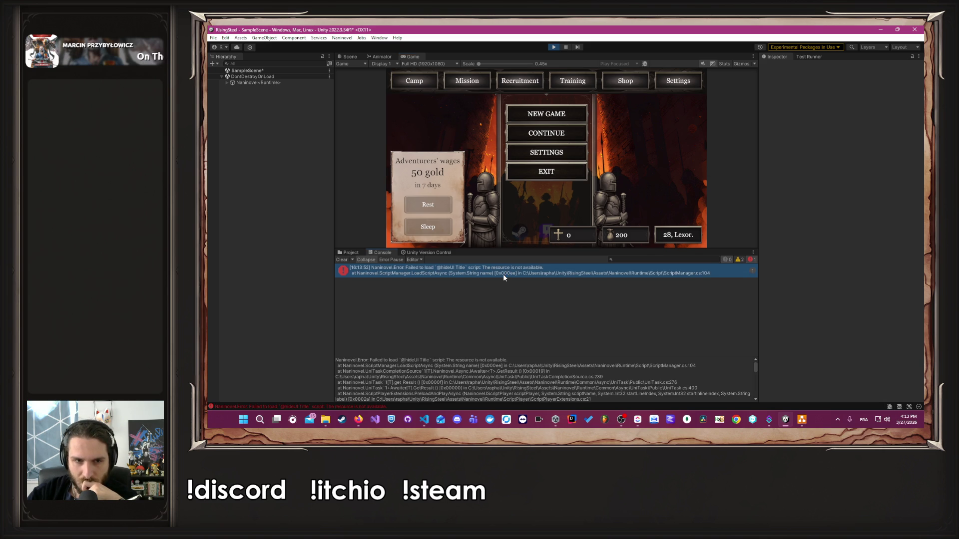
double_click(502, 273)
click(881, 33)
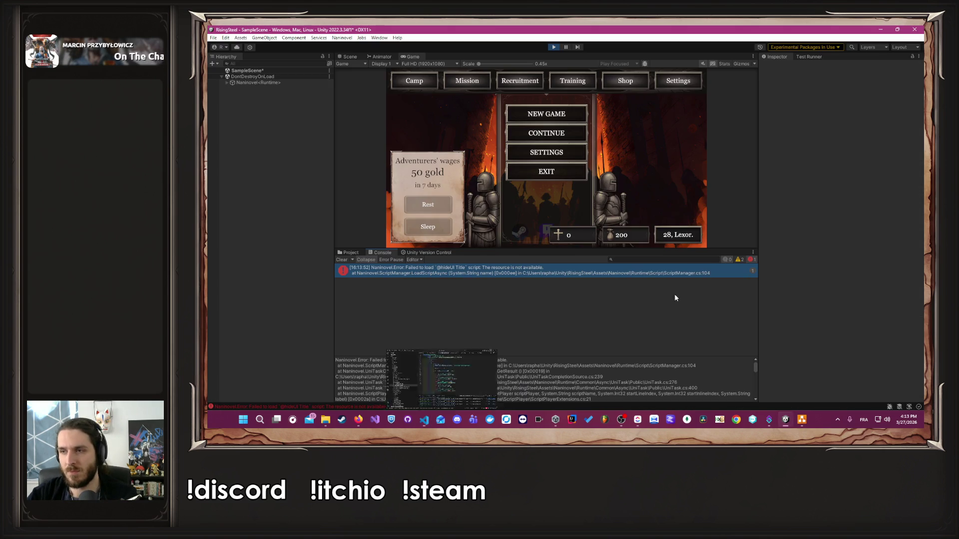
click(520, 372)
key(ctrl+a)
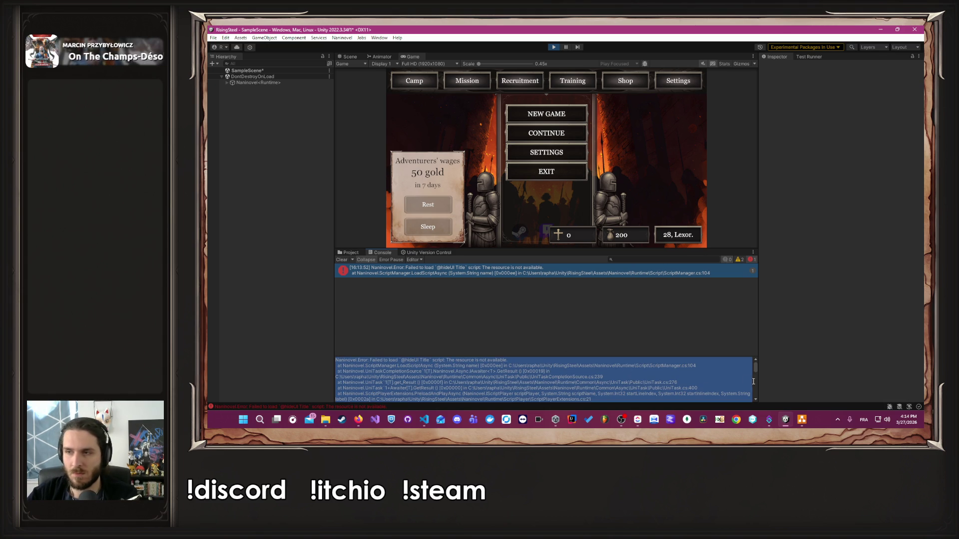
click(424, 419)
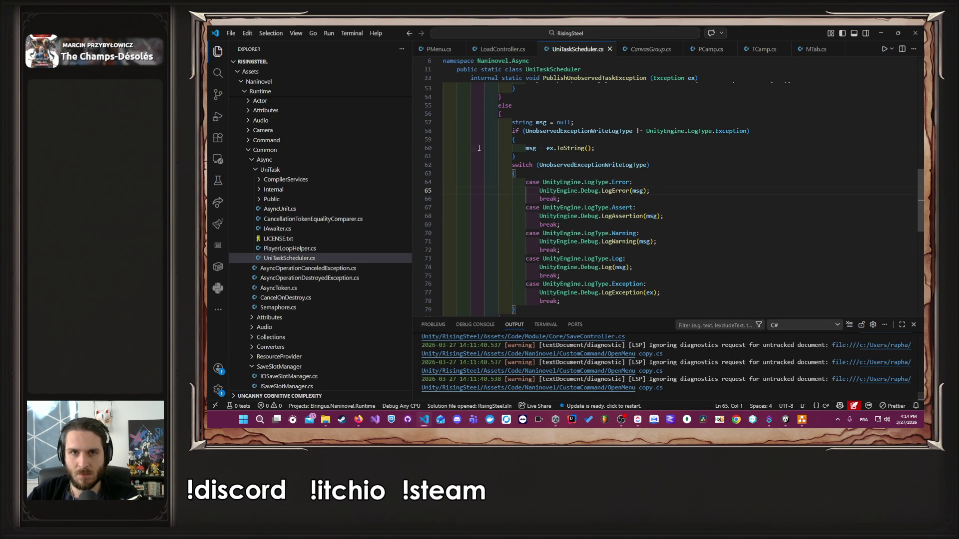
Check line 42's PreloadAndPlayAsync call and lines 36–47 of LoadInternal in LoadController.cs, then return to Unity
click(501, 49)
drag(739, 157, 443, 157)
key(alt+Tab)
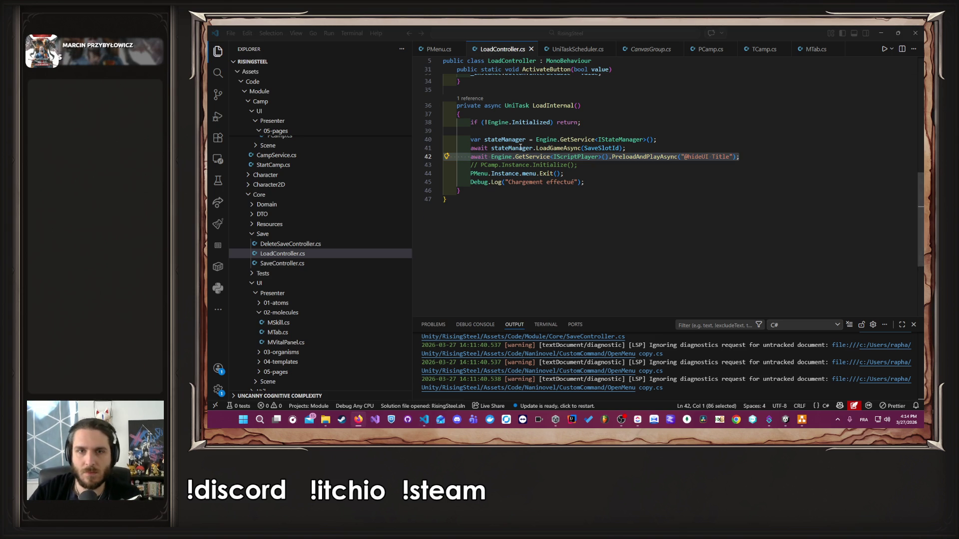
scroll(549, 175, up, 2)
drag(464, 255, 417, 158)
key(alt+Tab)
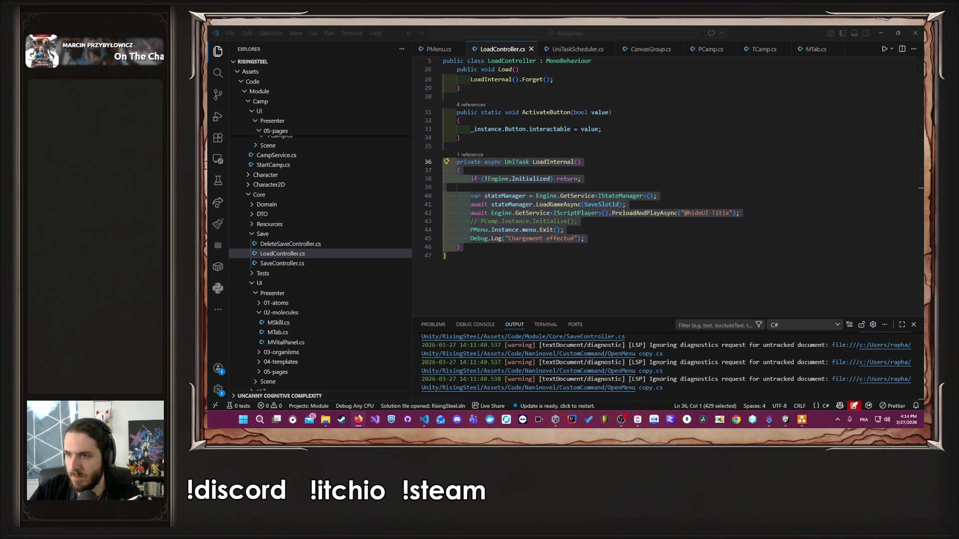
key(alt+Tab)
click(593, 154)
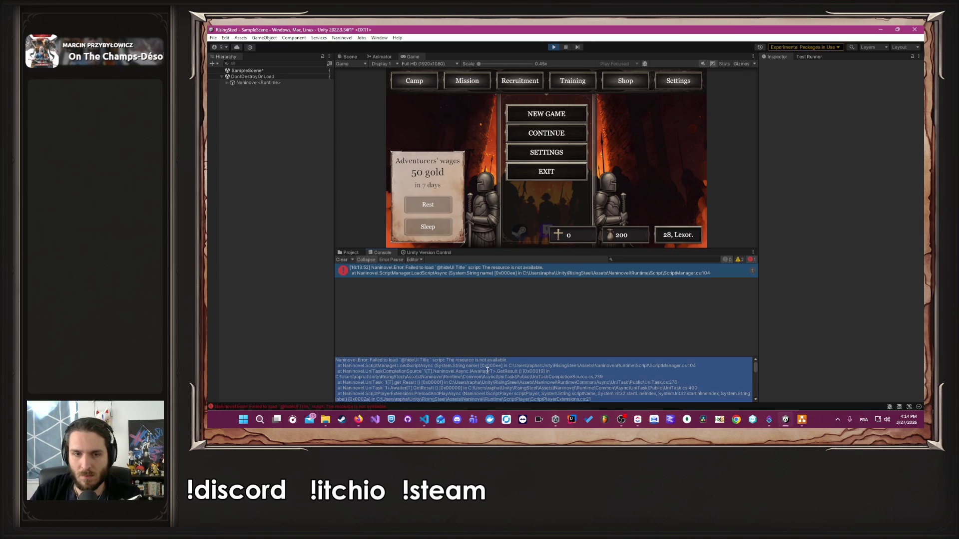
Stop the running game in Unity by pressing the Play button again
key(alt+Tab)
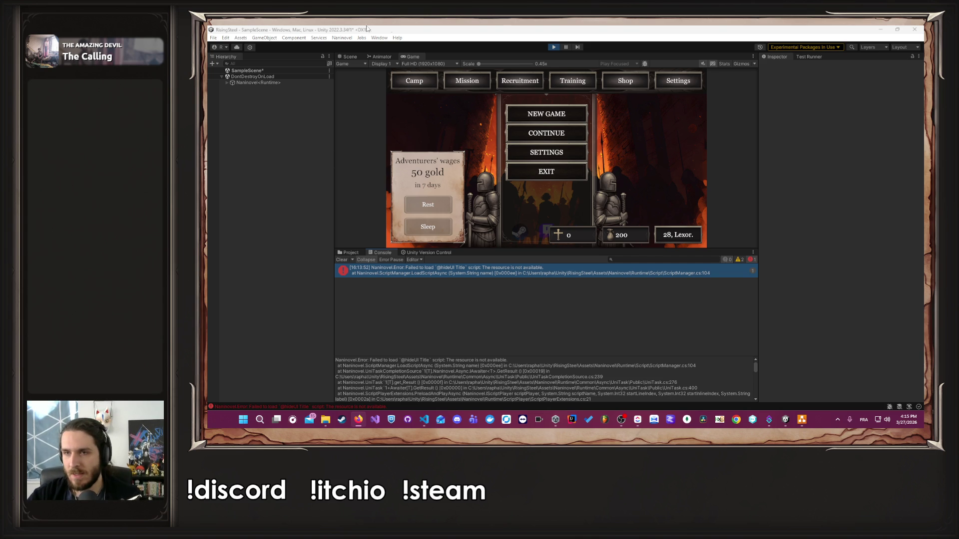
click(553, 47)
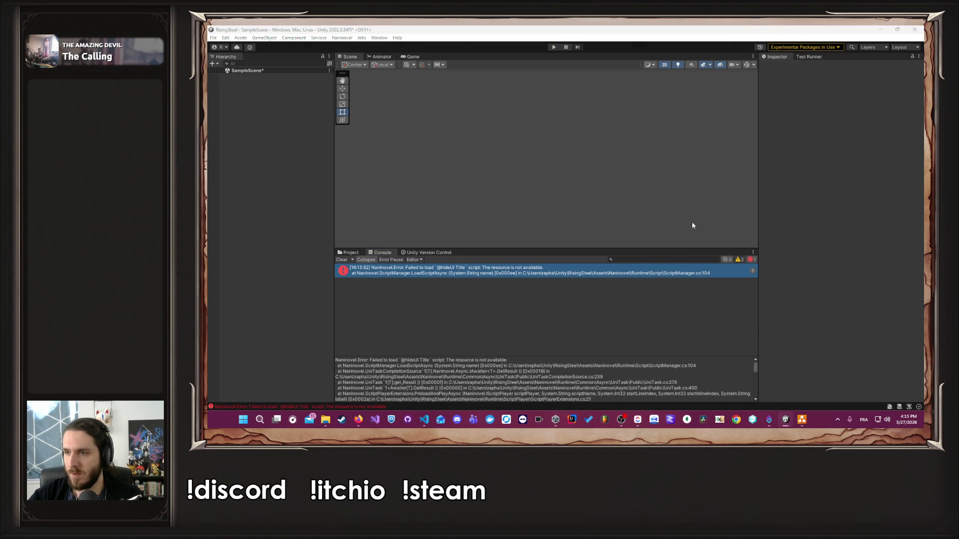
key(alt+Tab)
key(alt+Tab)
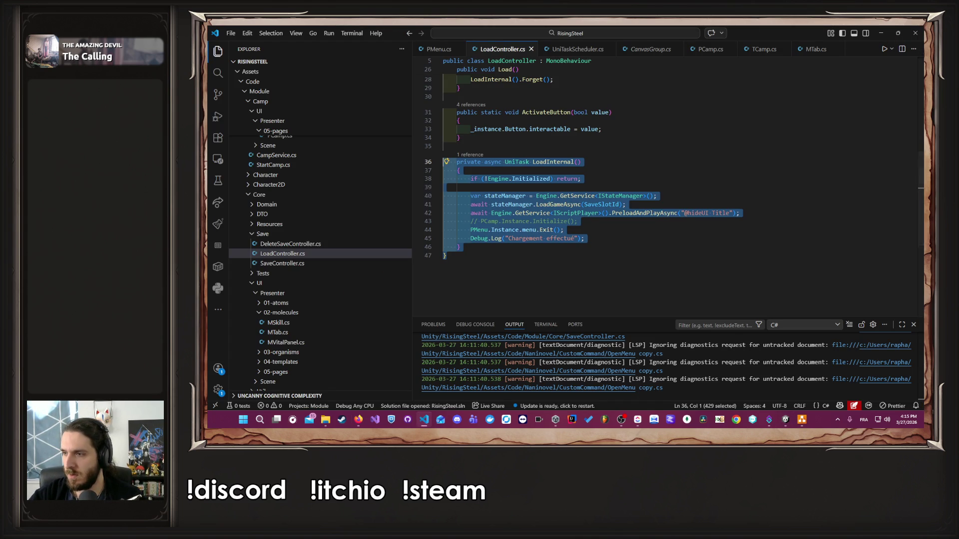
Paste a test script block after line 41 and declare var scriptPlayer = Engine.GetService<IScriptPlayer>()
key(alt+Tab)
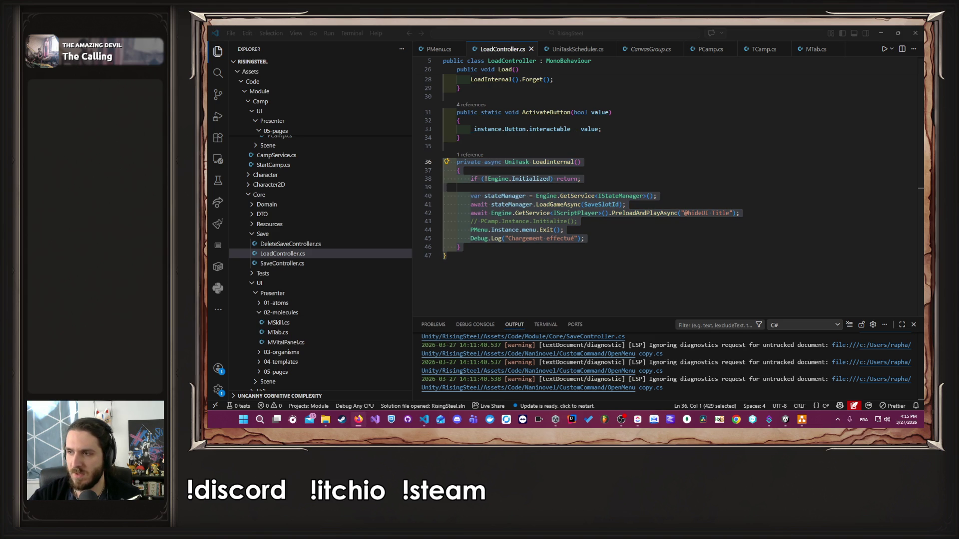
click(777, 208)
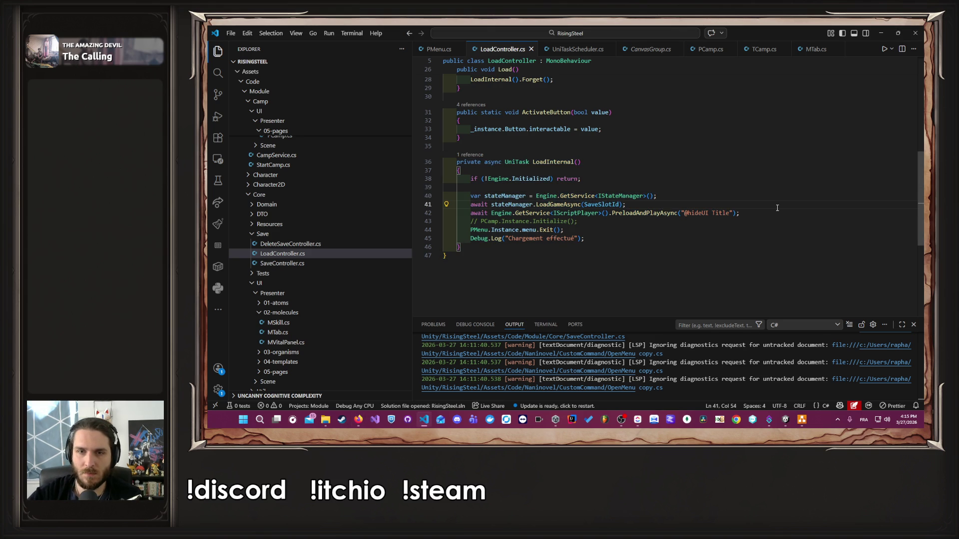
key(ctrl+v)
scroll(566, 206, down, 2)
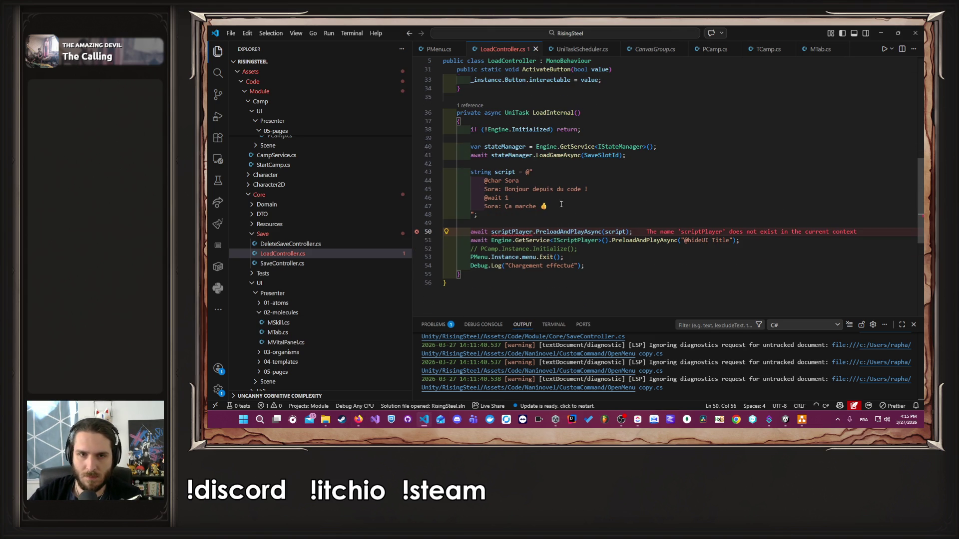
mouse_move(526, 172)
mouse_down()
mouse_move(479, 205)
mouse_move(520, 180)
mouse_up()
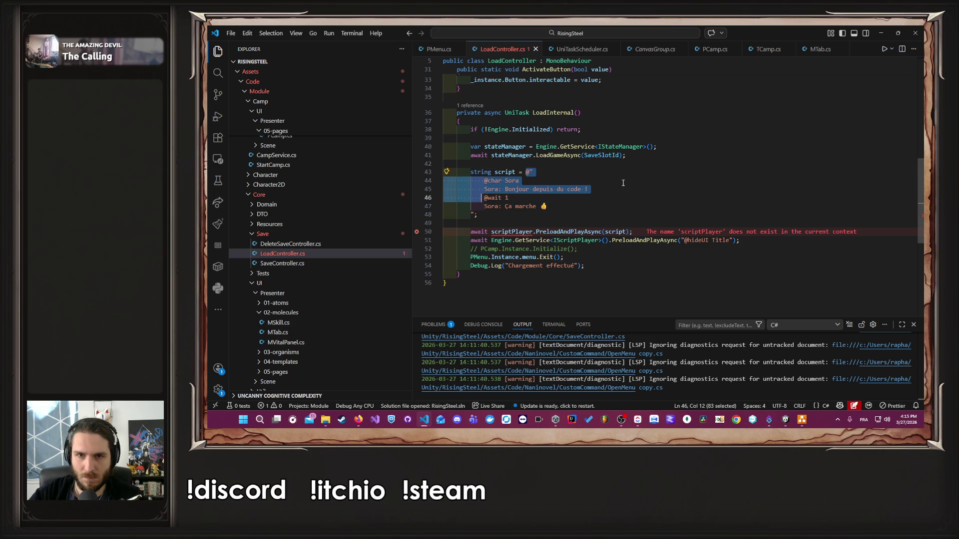
click(519, 181)
mouse_move(516, 233)
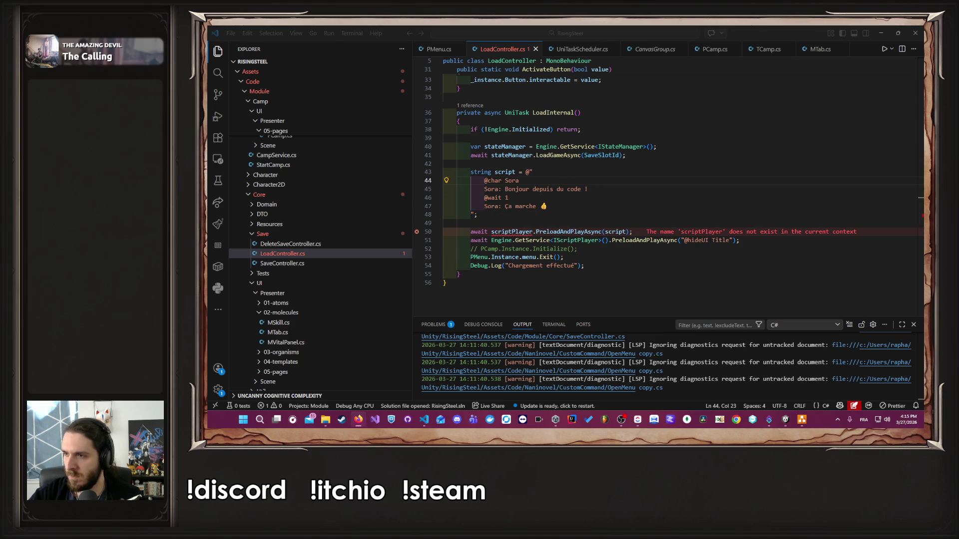
click(569, 223)
key(ctrl+v)
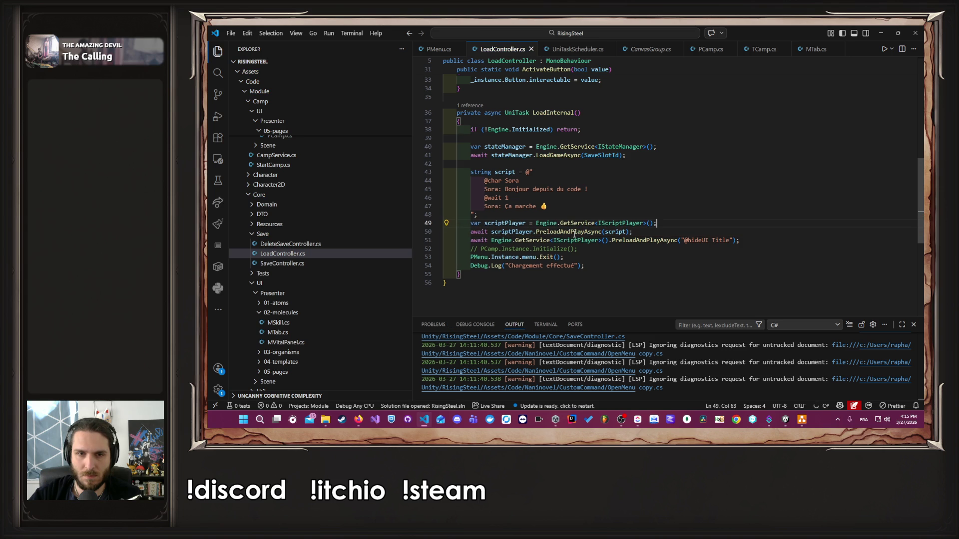
drag(680, 240, 734, 240)
click(641, 230)
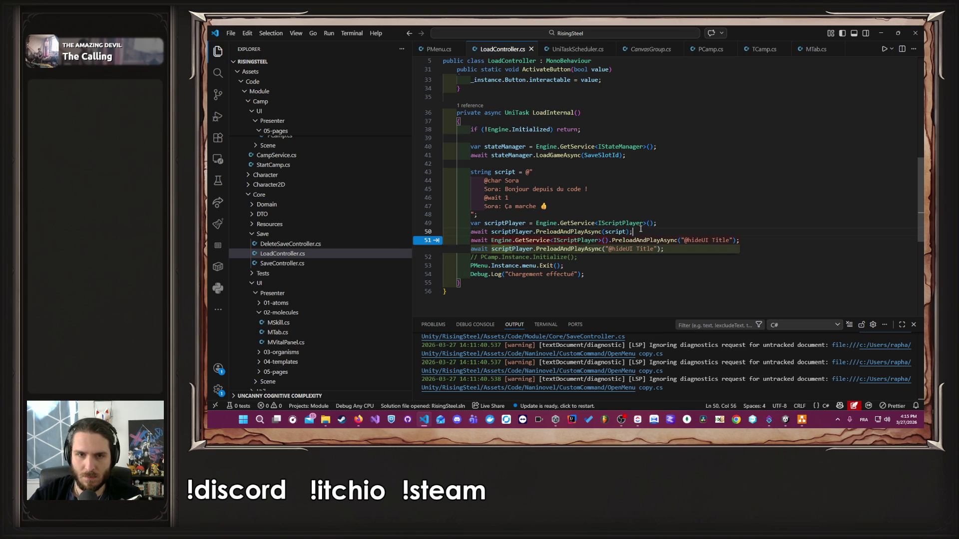
key(Escape)
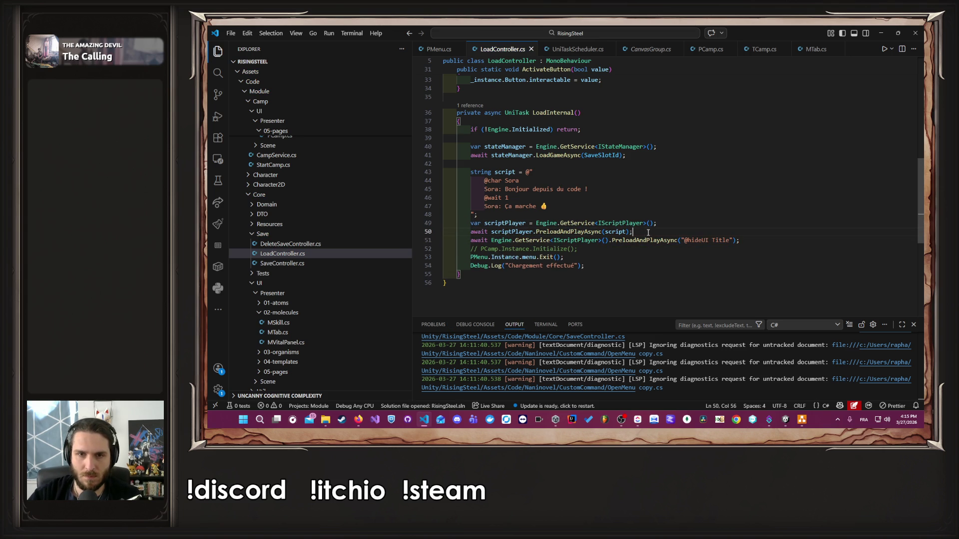
double_click(614, 231)
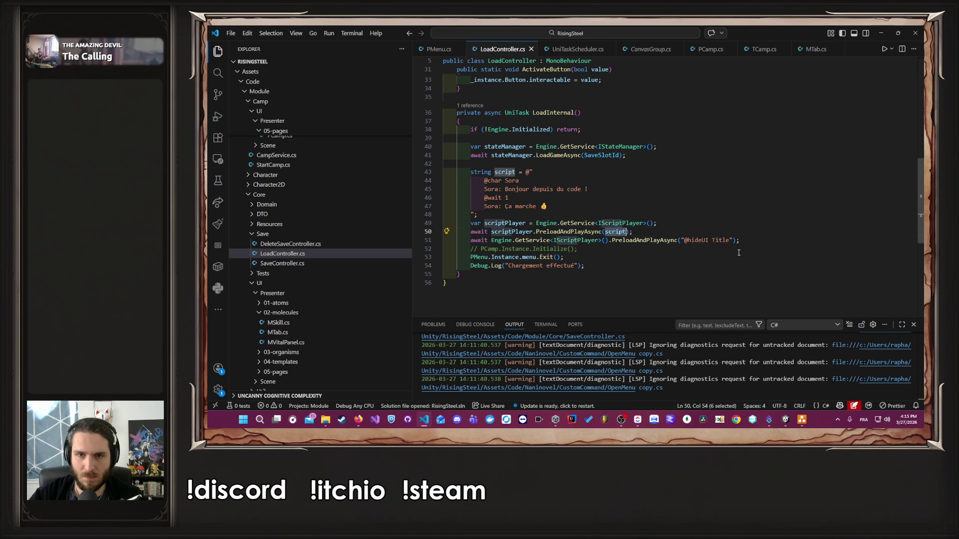
text("@hideUI Title")
drag(757, 240, 757, 235)
key(BackSpace)
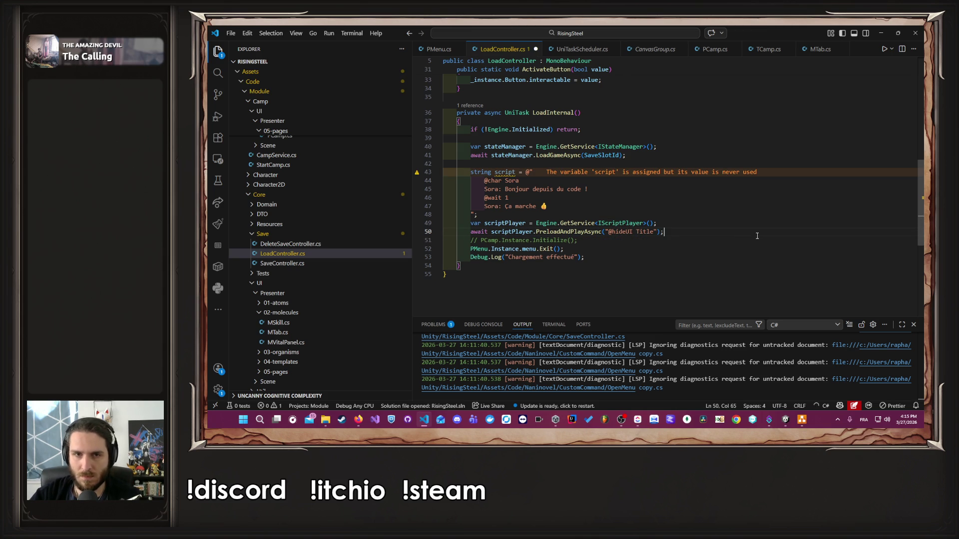
drag(478, 215, 443, 163)
key(BackSpace)
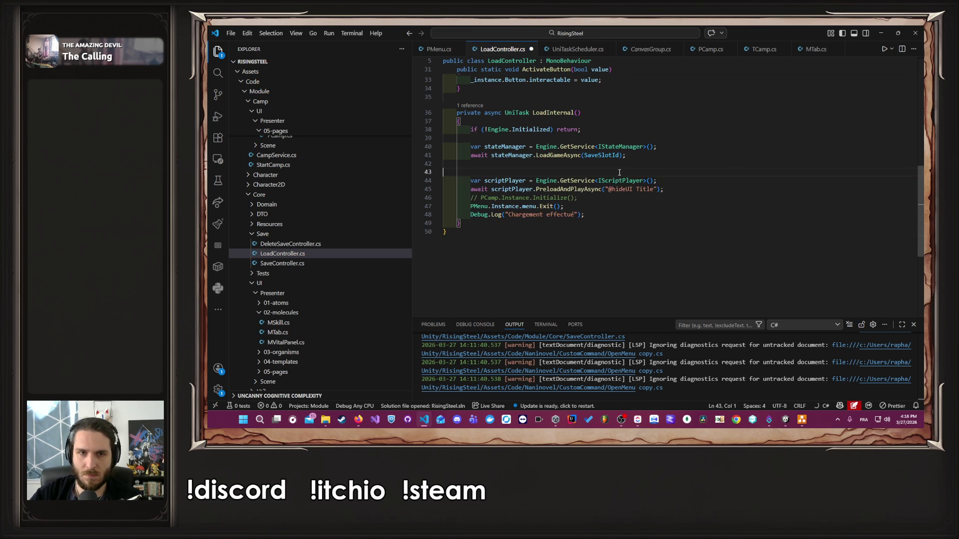
click(881, 33)
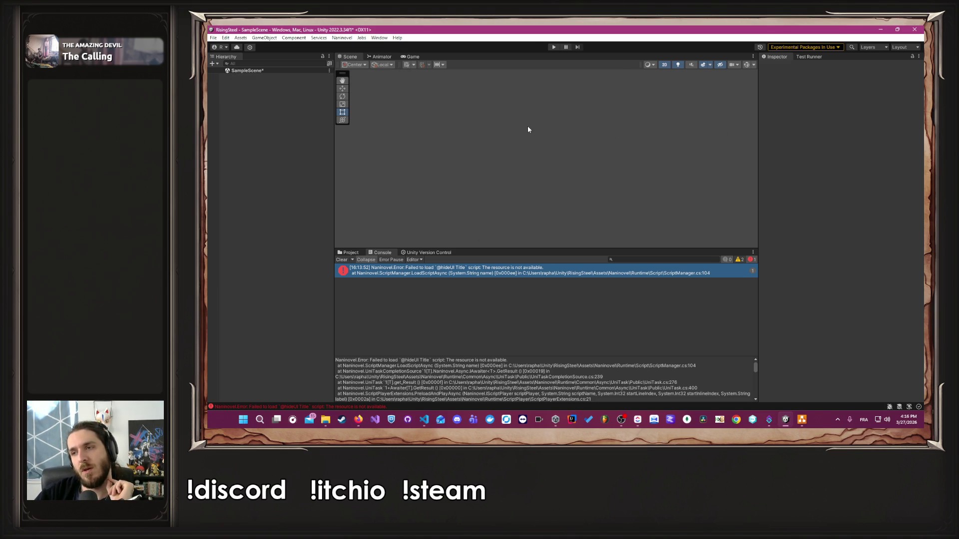
Clear the Console, replay and continue the save to camp, then open the error's source, LoadController.cs
click(342, 259)
click(552, 47)
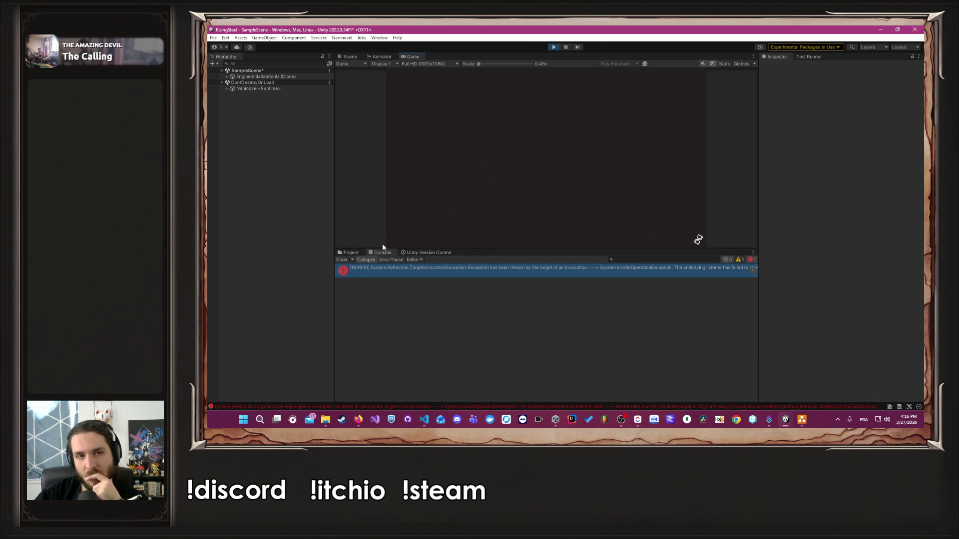
click(341, 259)
click(545, 133)
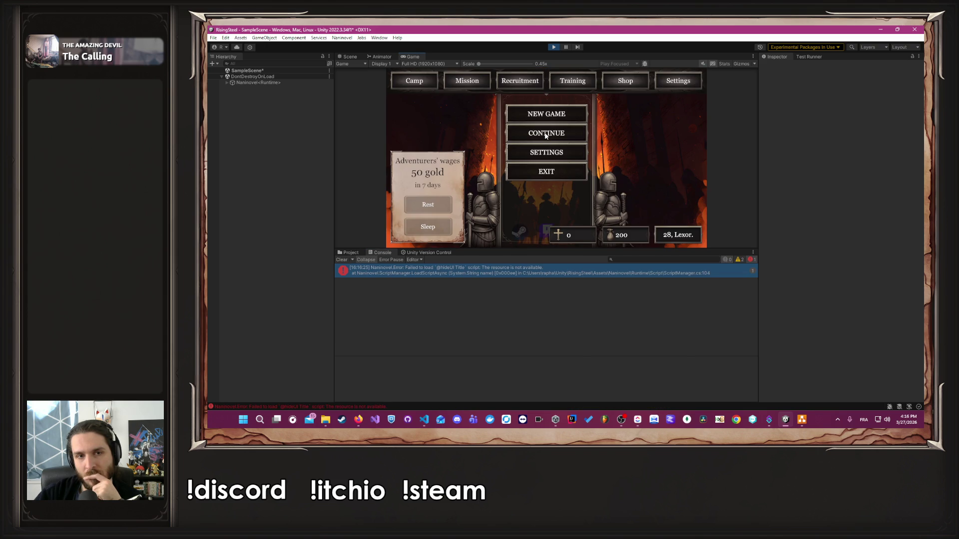
click(506, 270)
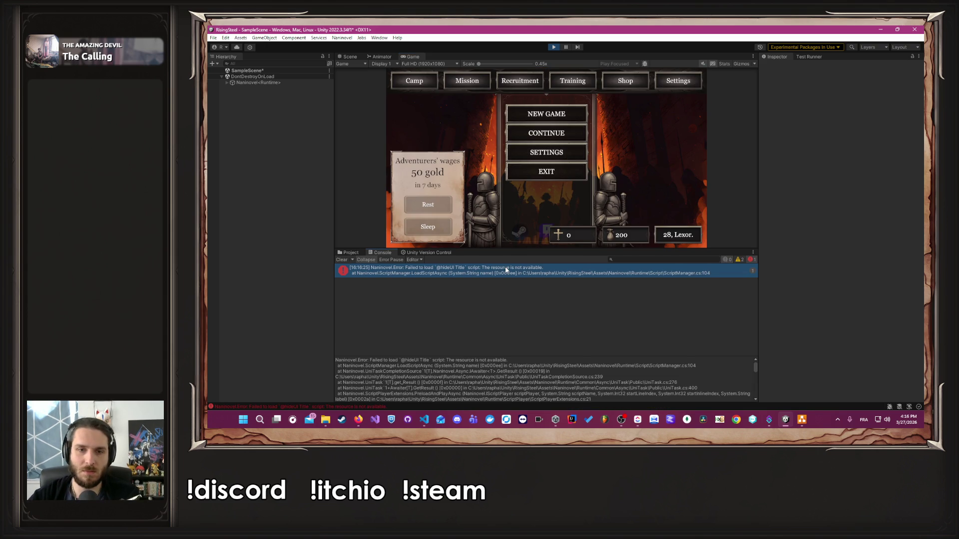
double_click(506, 270)
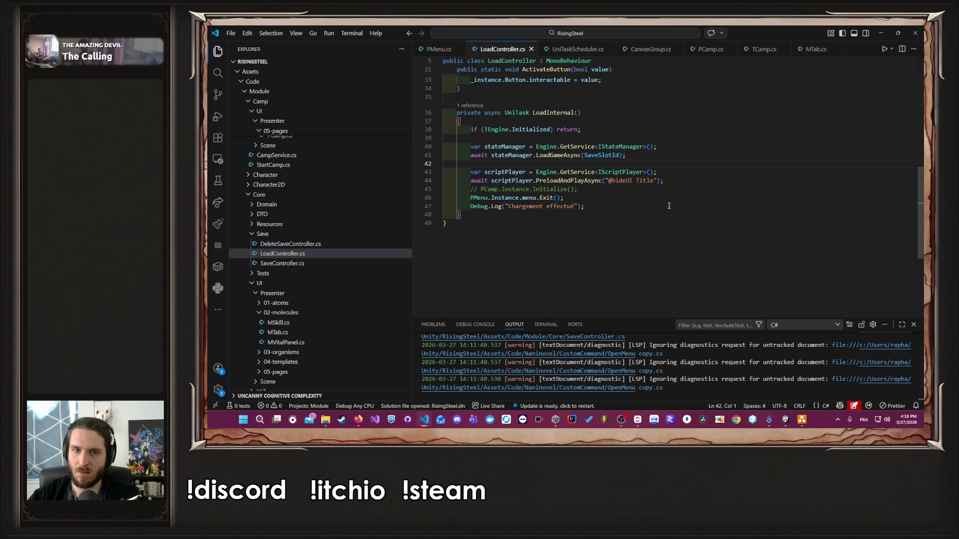
Look at the PreloadAndPlayAsync definition, then change line 44's call to ExecuteCommandAsync
key(alt+Tab)
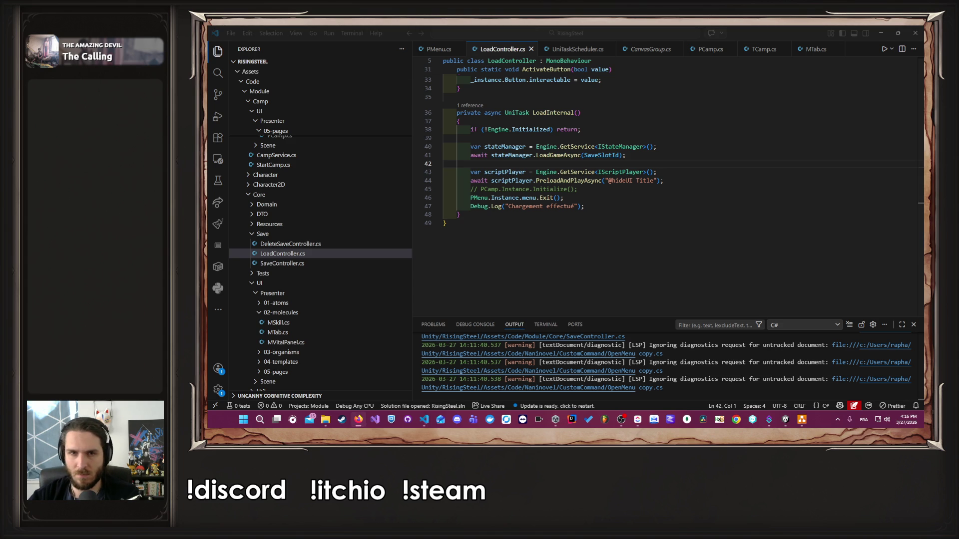
ctrl+click(575, 180)
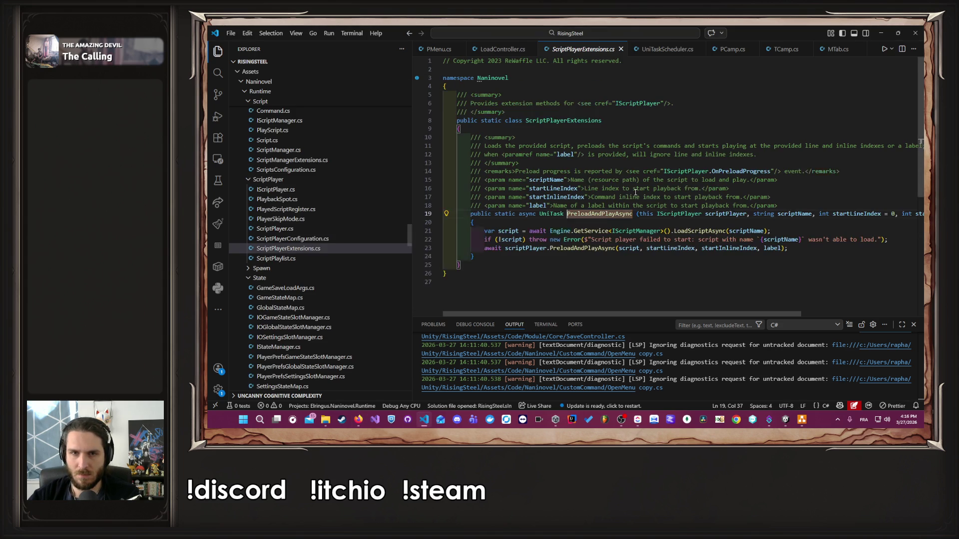
click(728, 311)
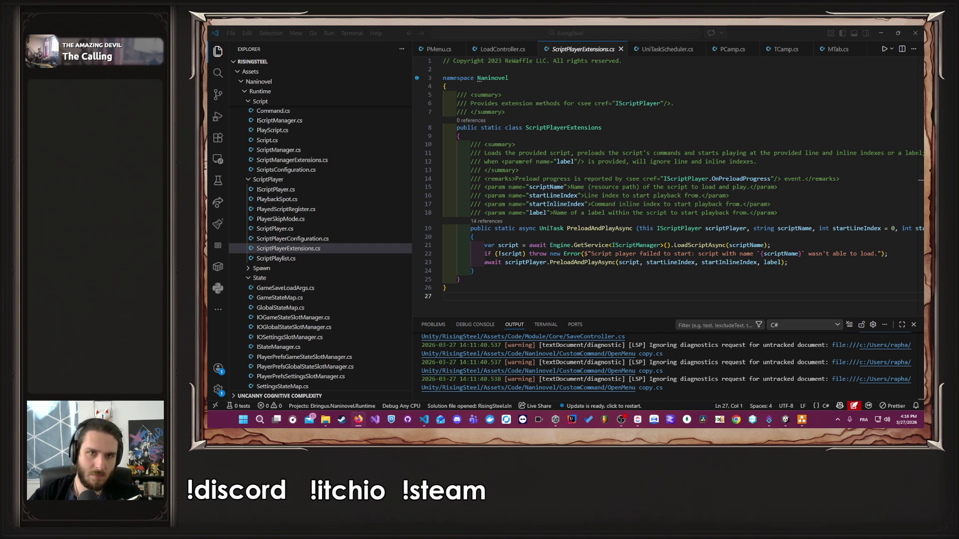
click(496, 51)
double_click(562, 180)
text(ExecuteCommandAsync)
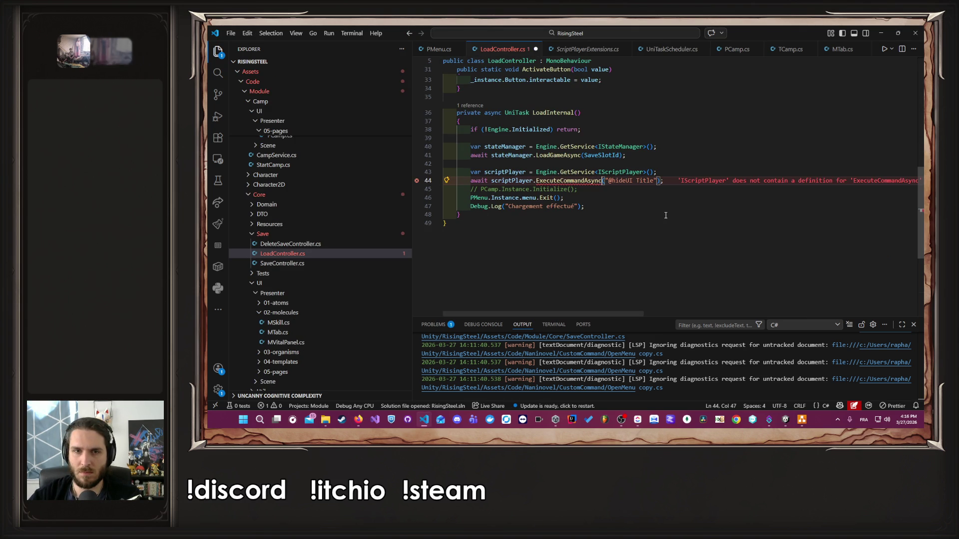
Revert line 44 back to PreloadAndPlayAsync and collapse the Core folder in the Explorer
key(ctrl+z)
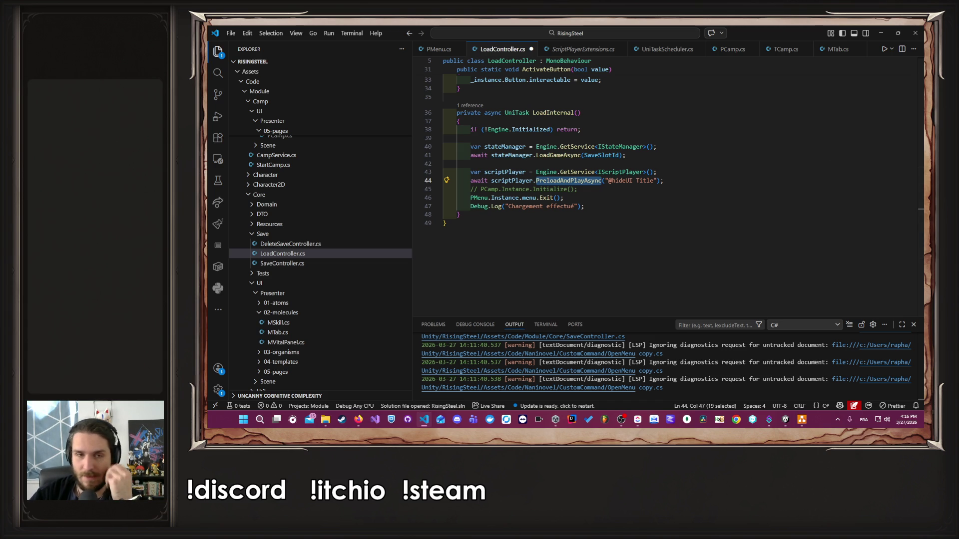
scroll(357, 197, down, 5)
scroll(358, 197, up, 5)
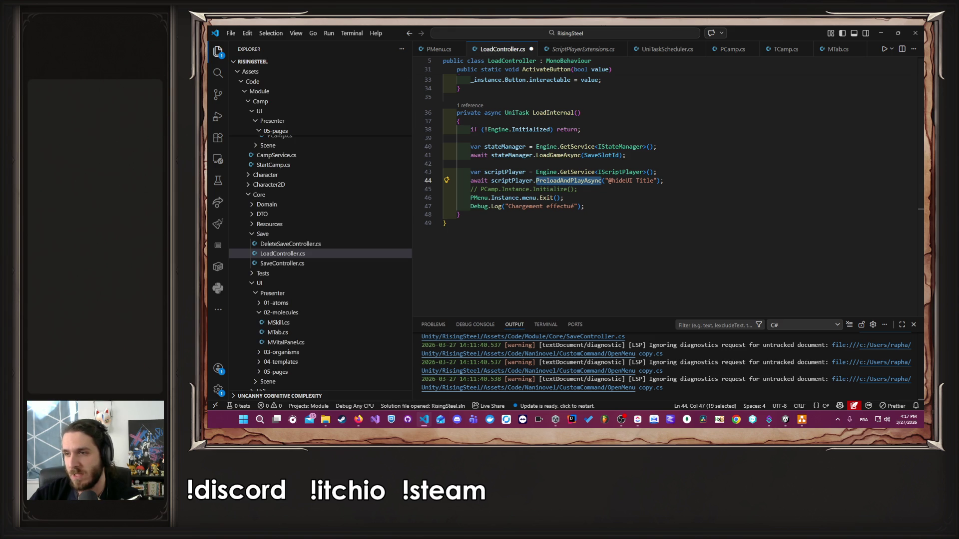
scroll(550, 174, down, 3)
scroll(360, 189, down, 3)
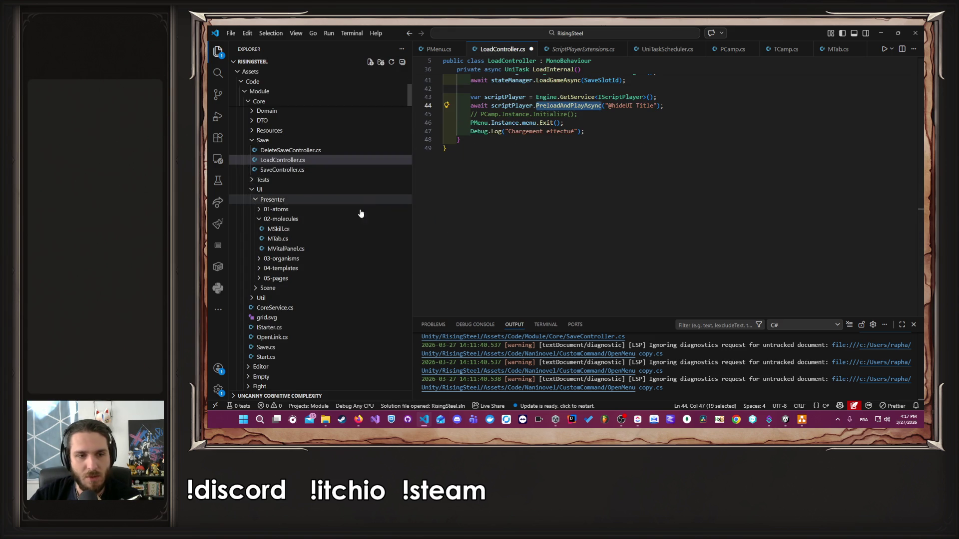
scroll(350, 250, up, 5)
scroll(351, 282, up, 1)
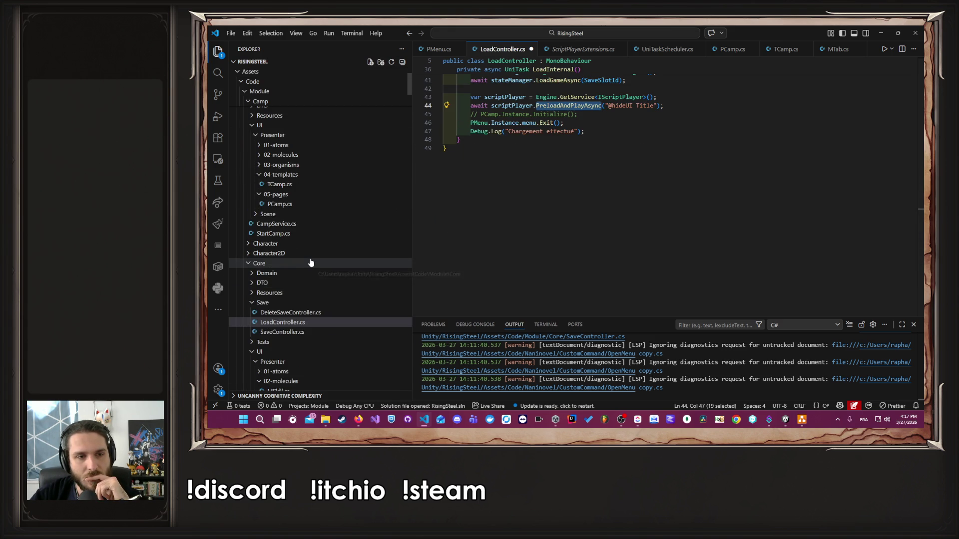
click(310, 263)
scroll(323, 292, down, 4)
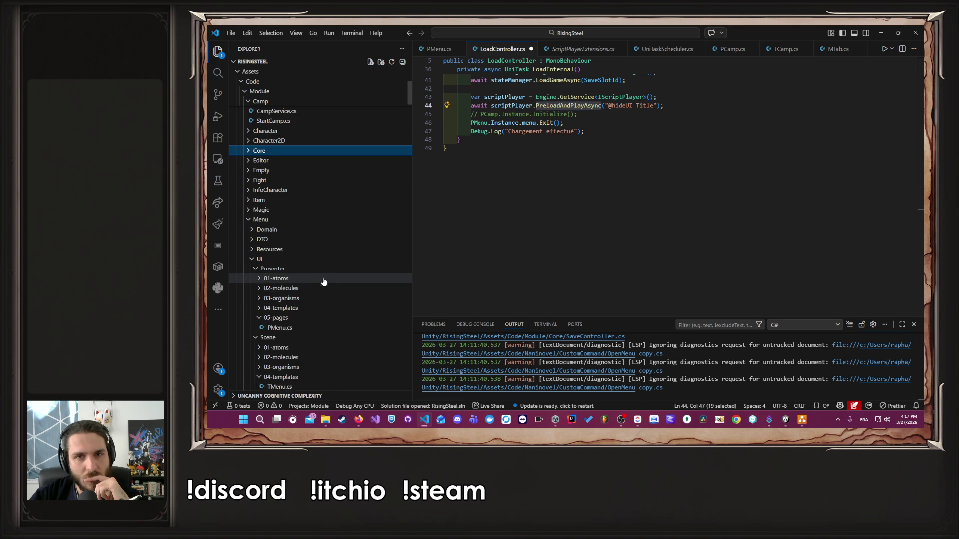
scroll(323, 277, up, 3)
scroll(694, 172, up, 3)
Keep a commented-out copy of line 44 and start replacing the original call with .Play
click(694, 172)
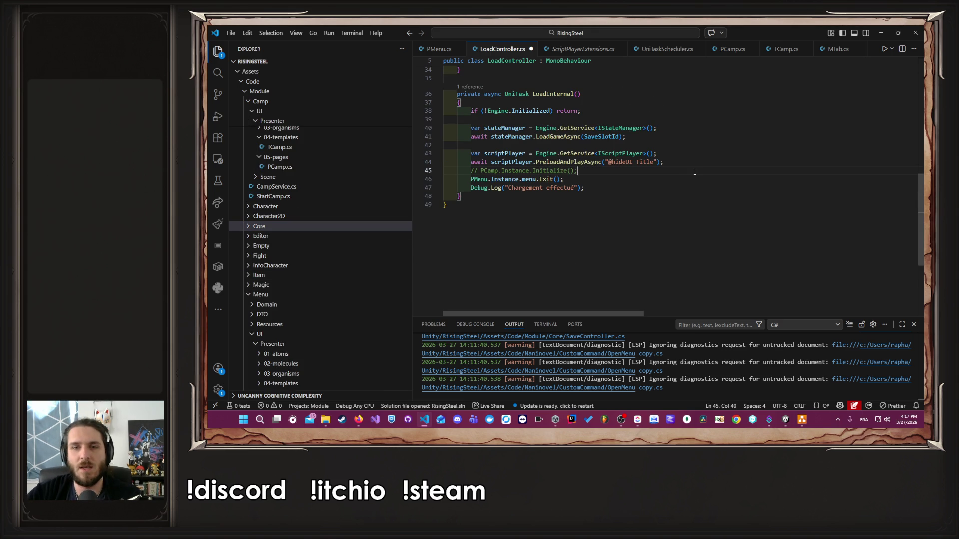
key(Up)
key(shift+alt+Down)
key(ctrl+slash)
key(Up)
key(ctrl+shift+Left)
key(ctrl+shift+Left)
key(ctrl+shift+Left)
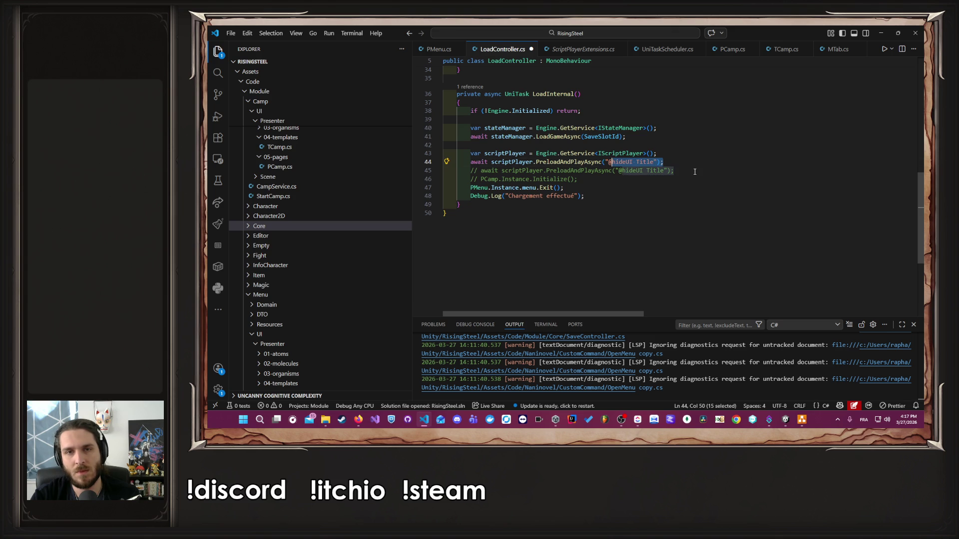
key(ctrl+shift+Left)
key(ctrl+shift+Left)
key(ctrl+shift+Left)
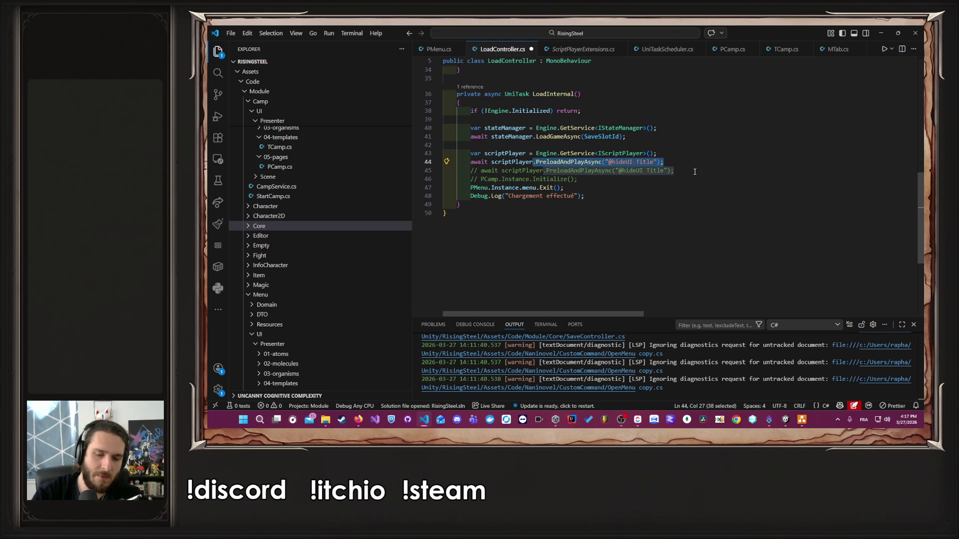
text(.Play)
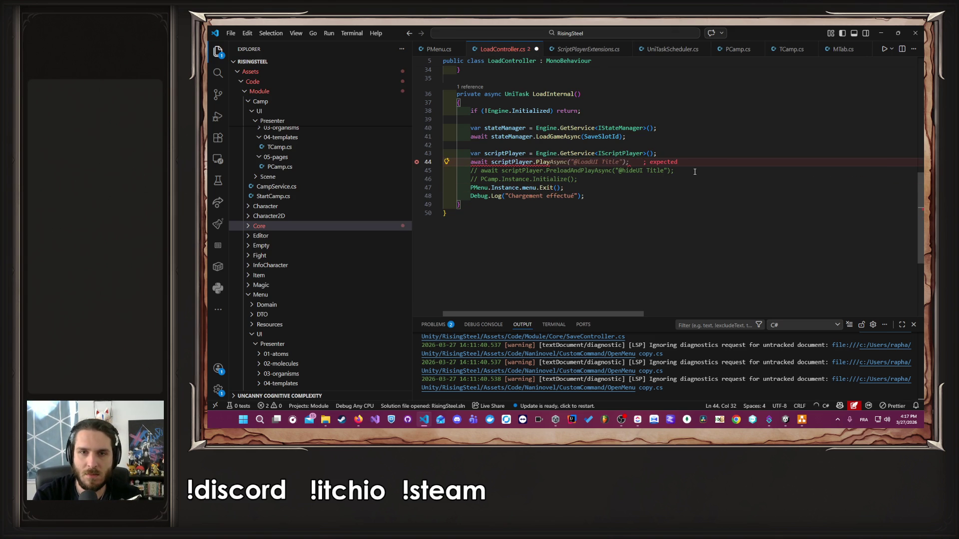
key(Tab)
key(ctrl+z)
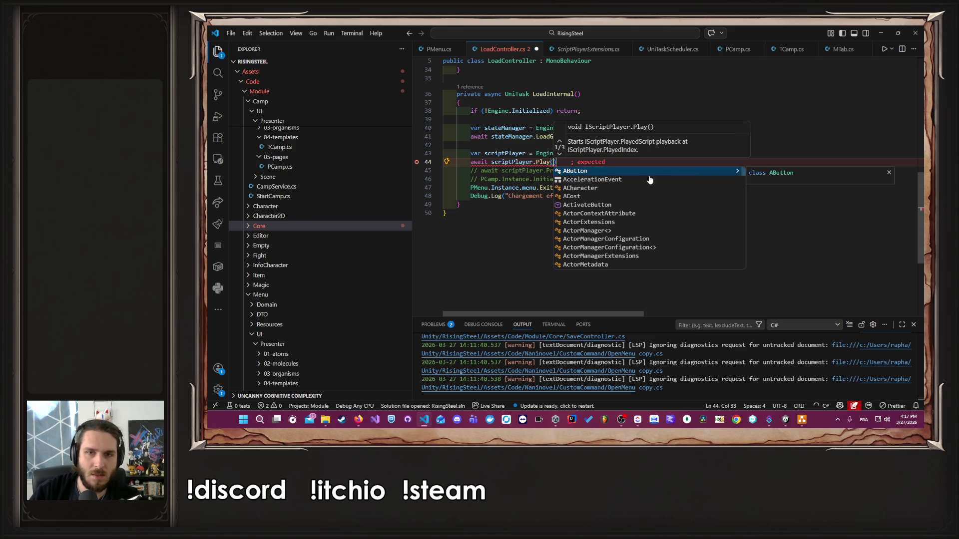
ctrl+click(541, 165)
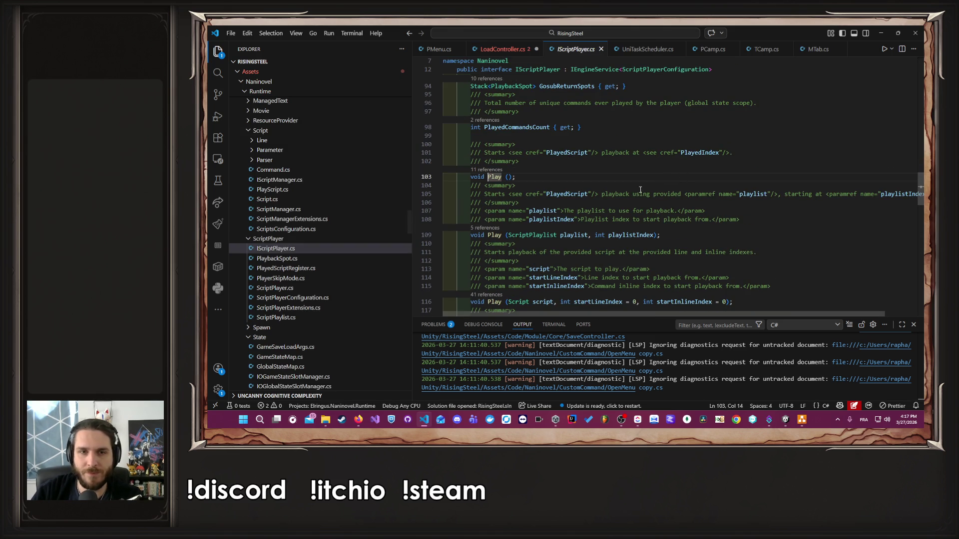
scroll(644, 190, down, 1)
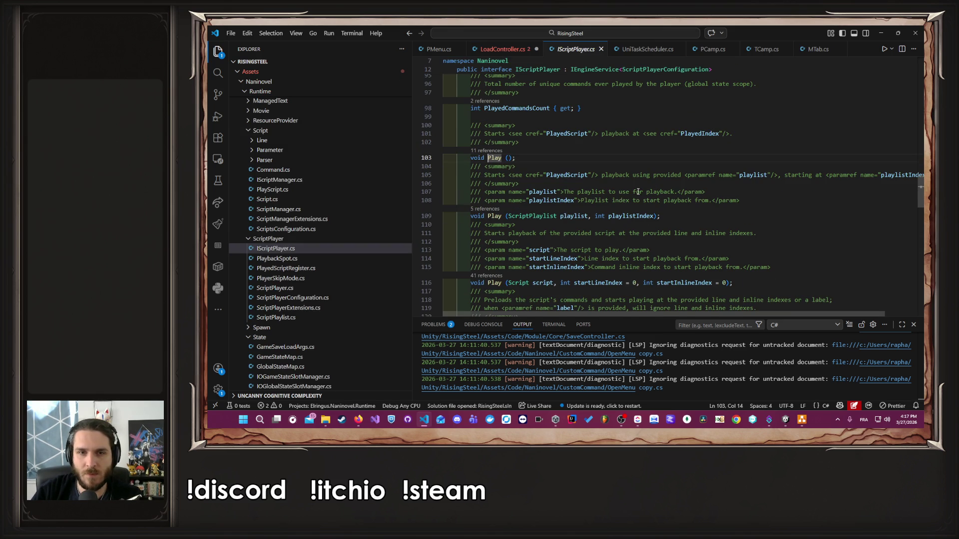
scroll(549, 215, down, 2)
click(514, 228)
click(582, 226)
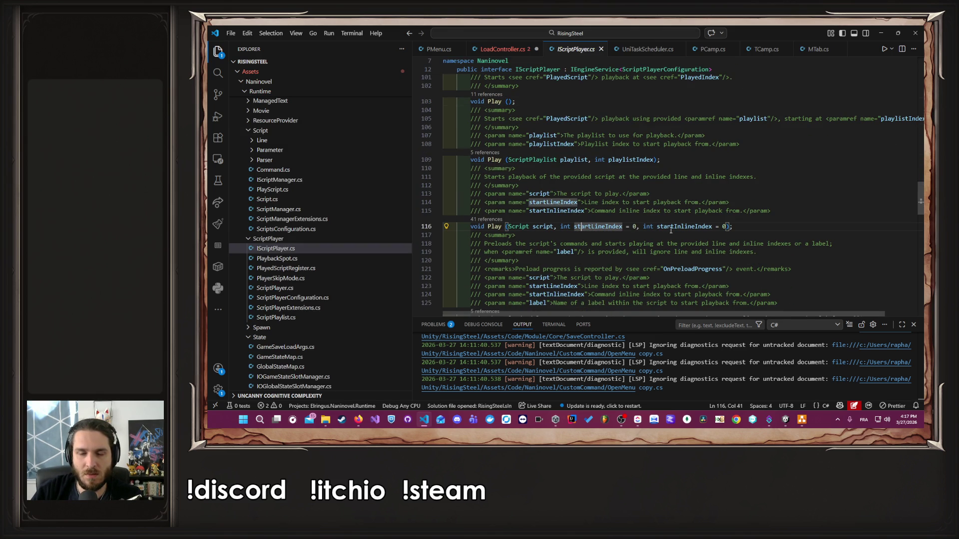
scroll(614, 225, down, 4)
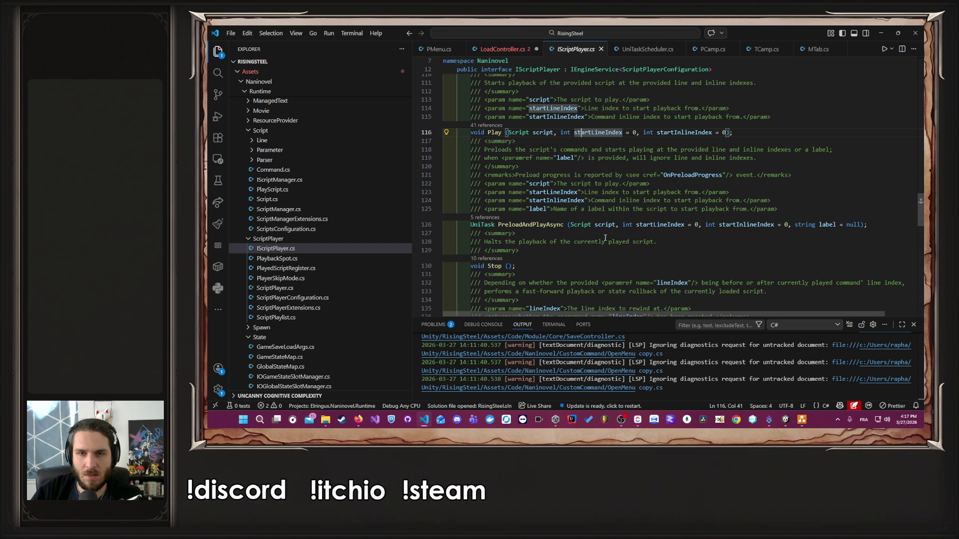
scroll(707, 252, up, 2)
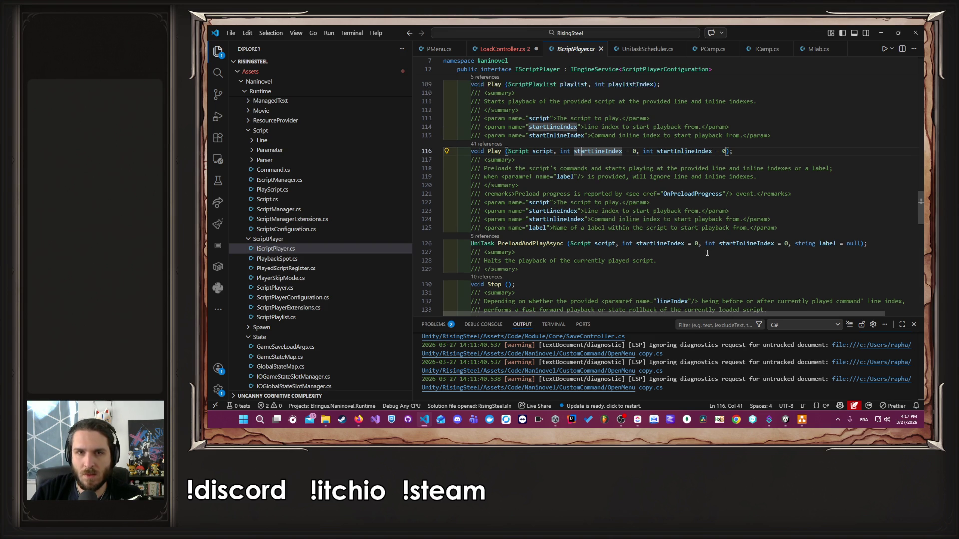
click(543, 169)
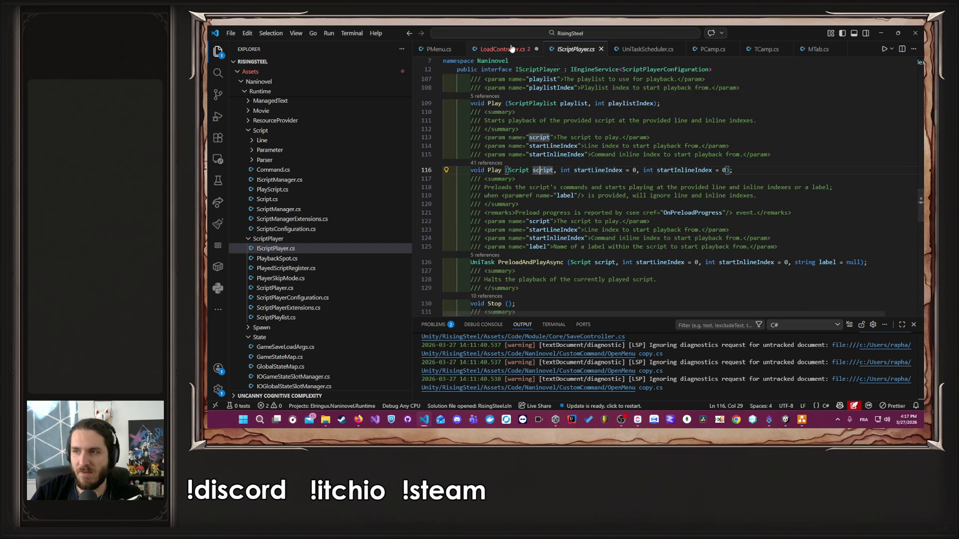
click(509, 50)
Pass new Script( to Play on line 44 and inspect the Script class's FromLines method
text(new S)
text(cri)
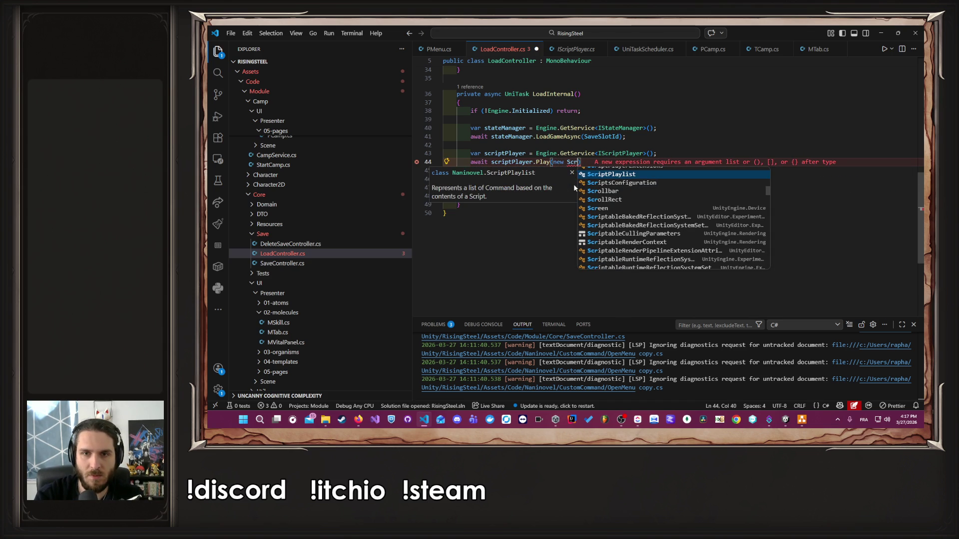
text(pt()
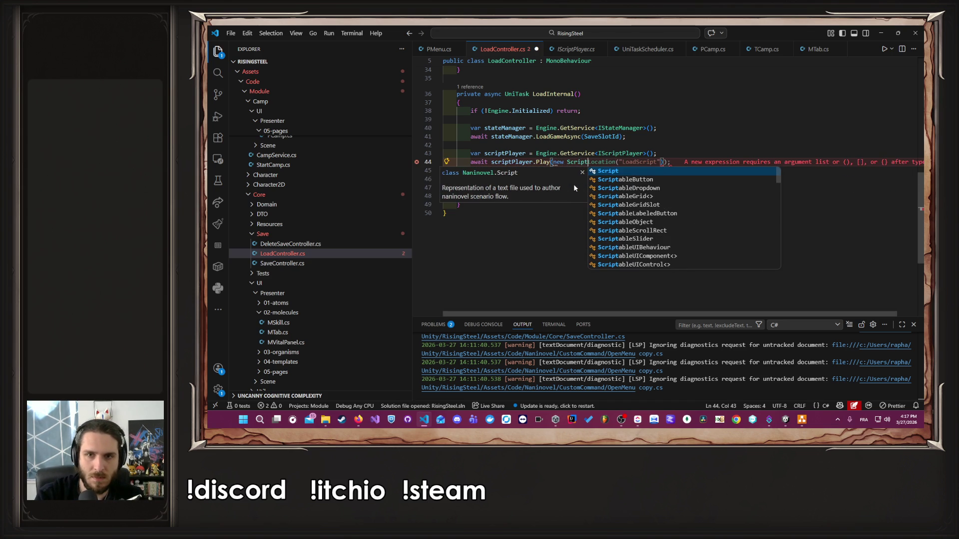
click(582, 163)
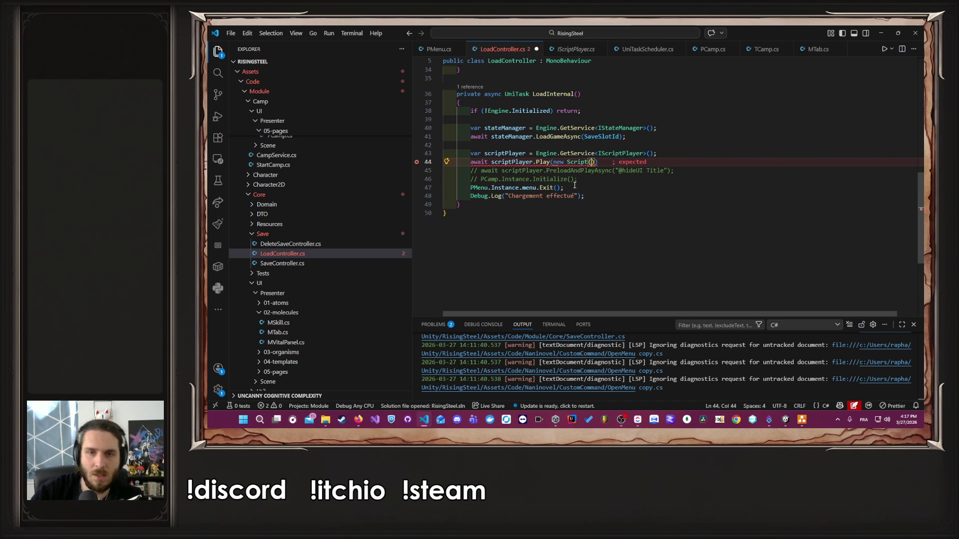
key(F12)
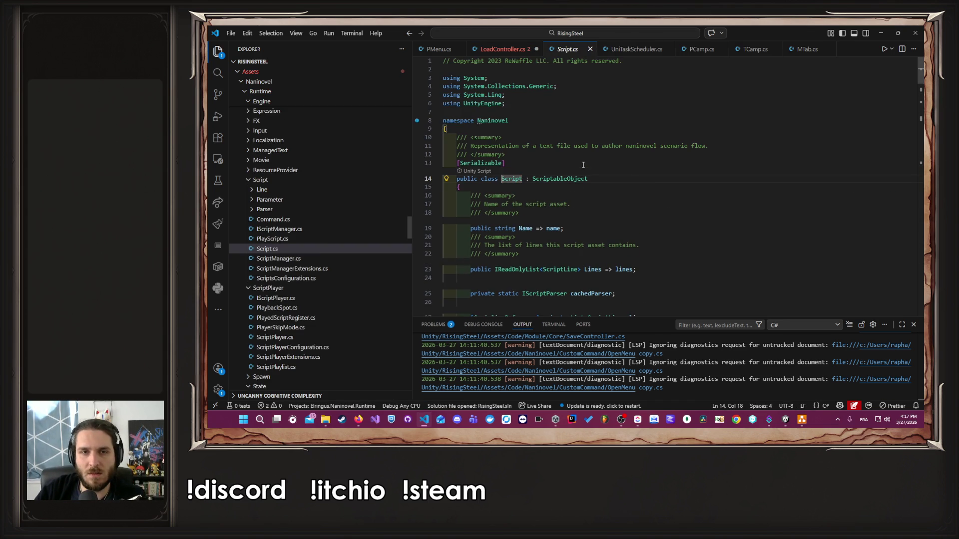
scroll(630, 174, down, 4)
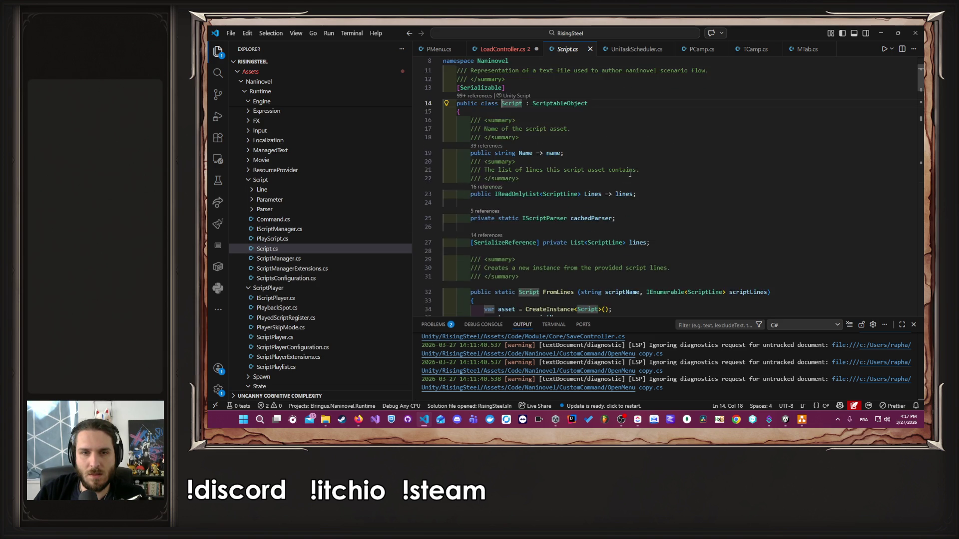
scroll(644, 190, down, 2)
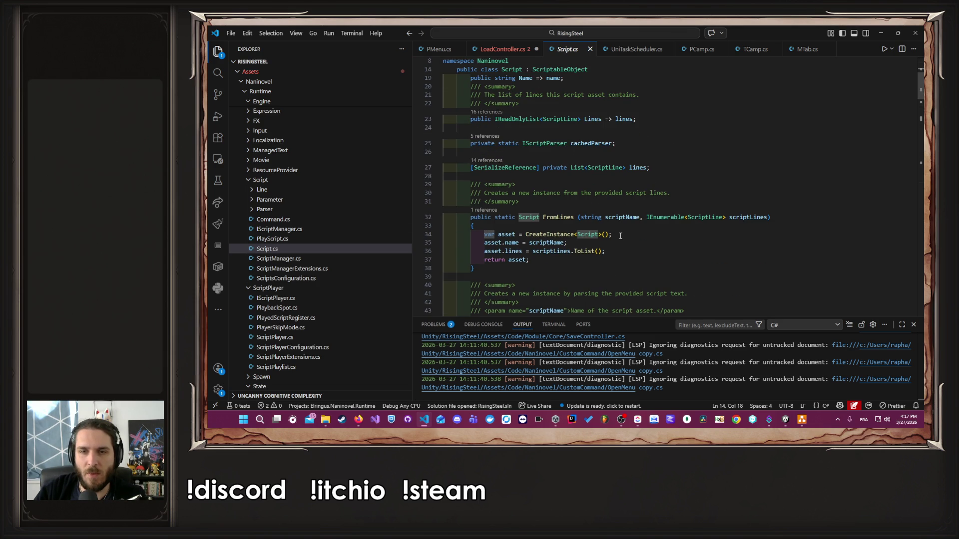
double_click(757, 218)
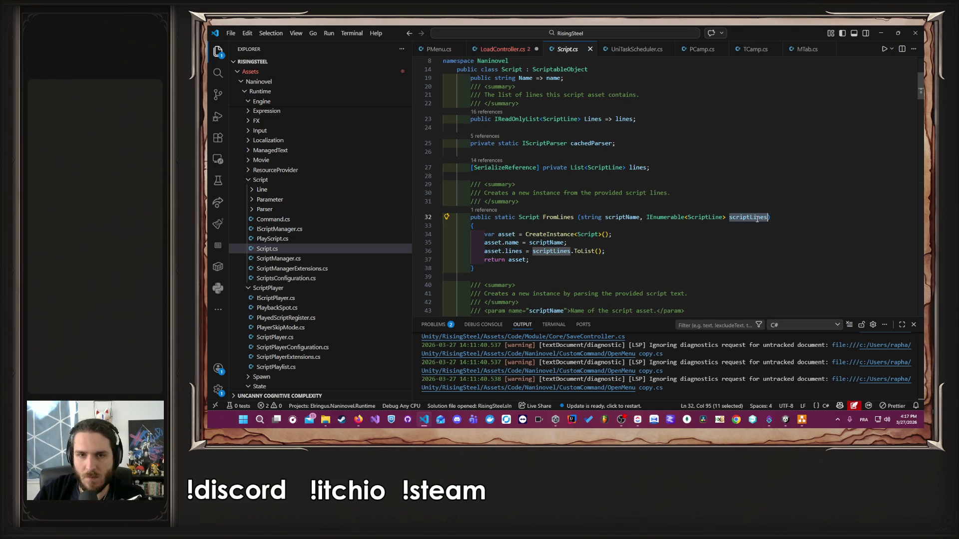
click(502, 49)
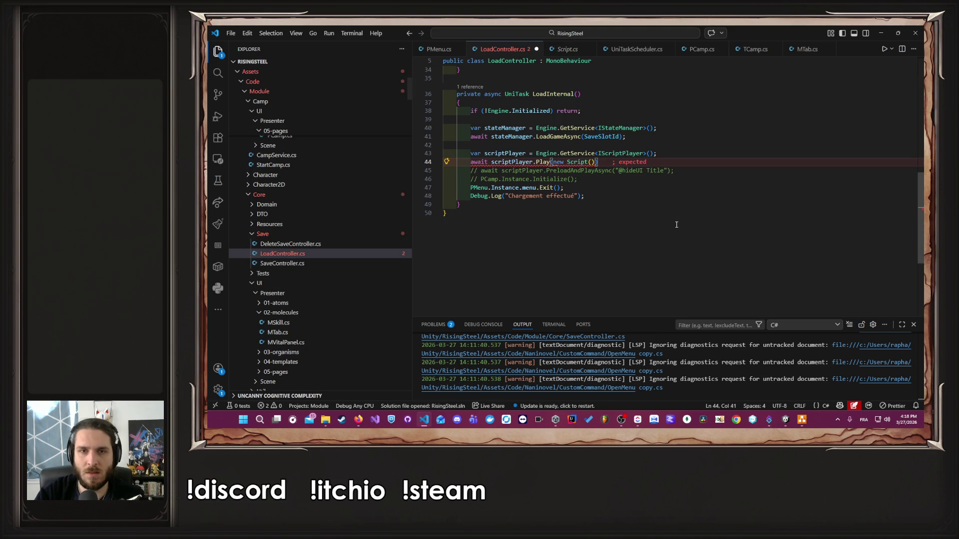
text(.)
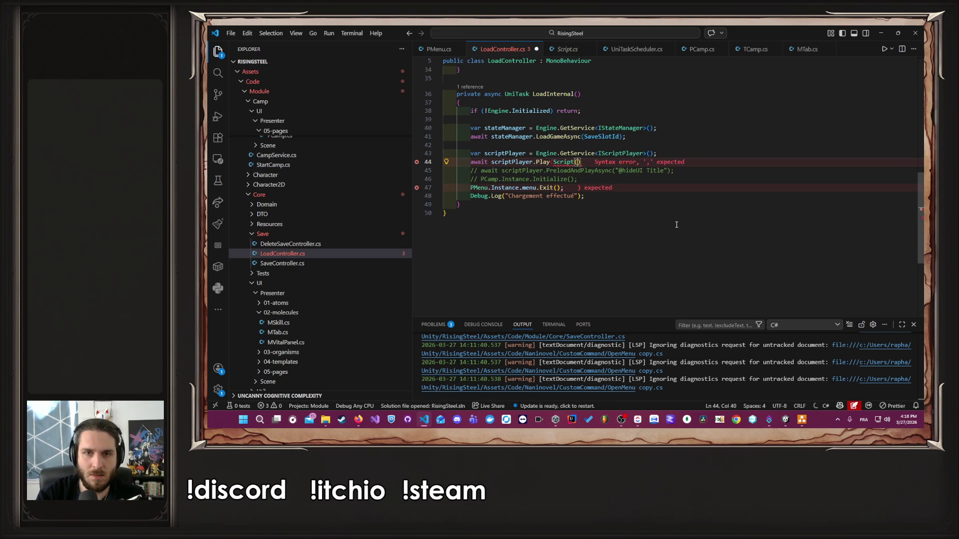
text(FromL)
key(Tab)
text(()
key(Escape)
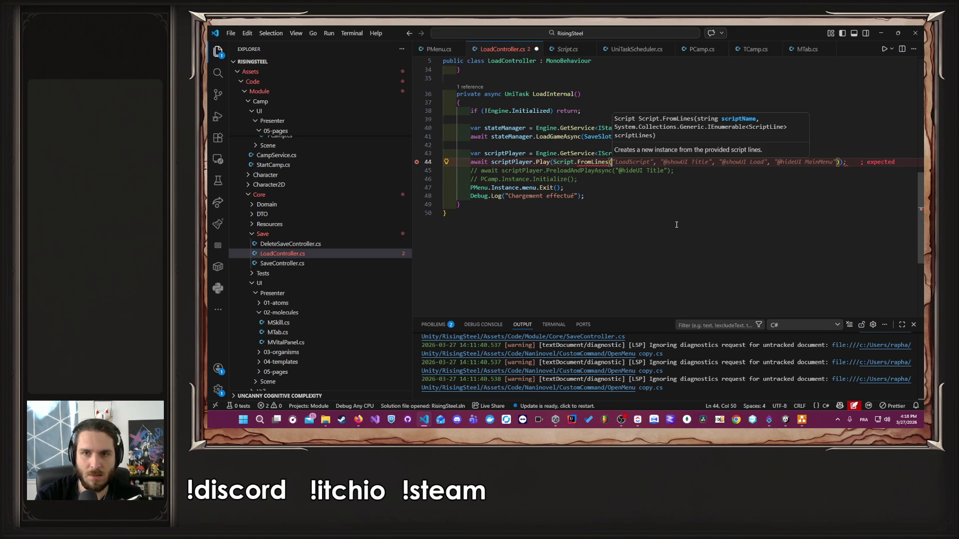
key(Escape)
key(Escape)
key(ctrl+shift+Right)
key(ctrl+shift+Right)
key(ctrl+c)
key(Up)
key(Left)
key(Left)
key(ctrl+v)
text())
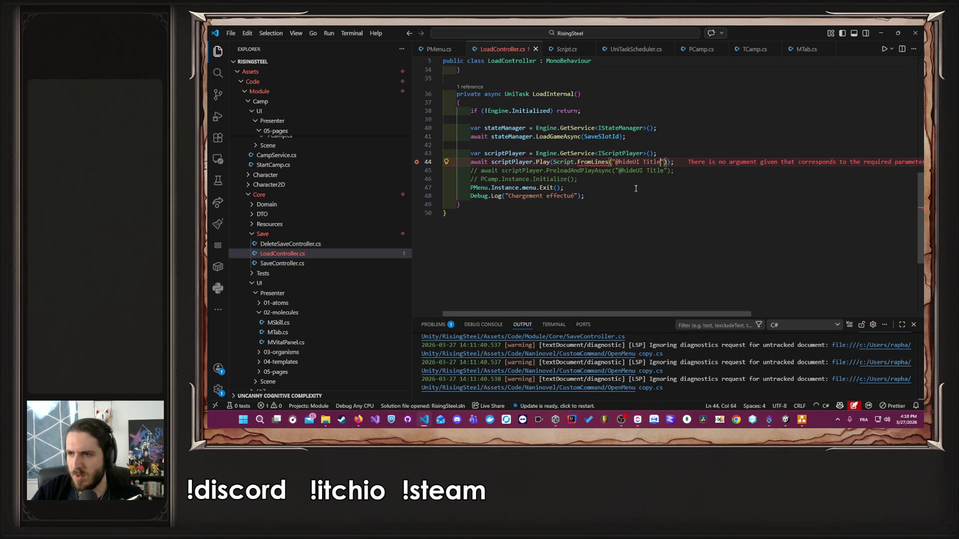
Inspect the FromLines definition and its scriptLines parameter in Script.cs
ctrl+click(594, 162)
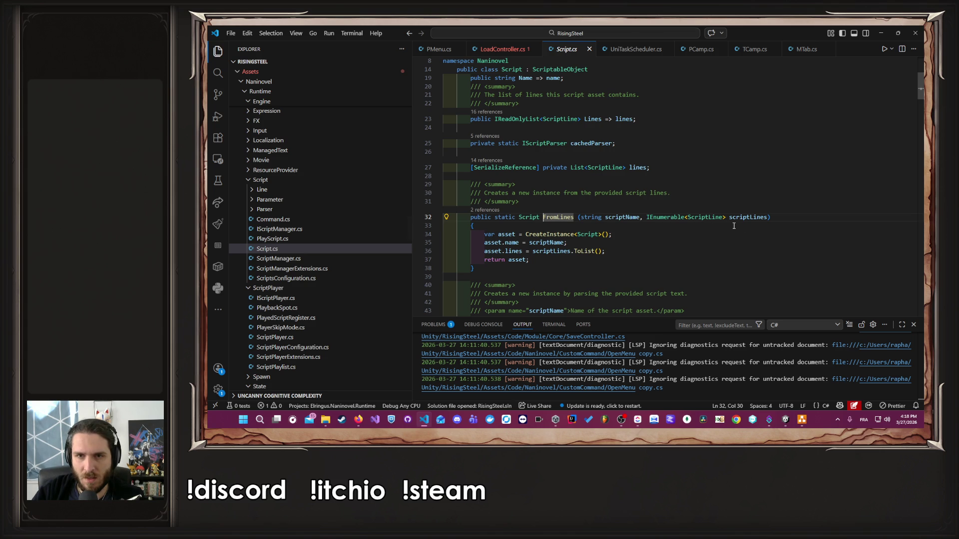
click(748, 219)
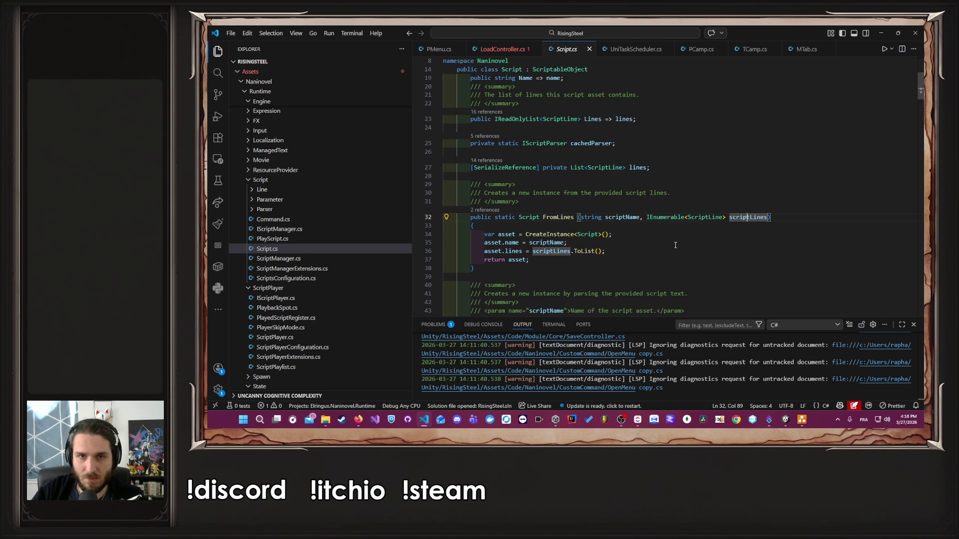
key(F7)
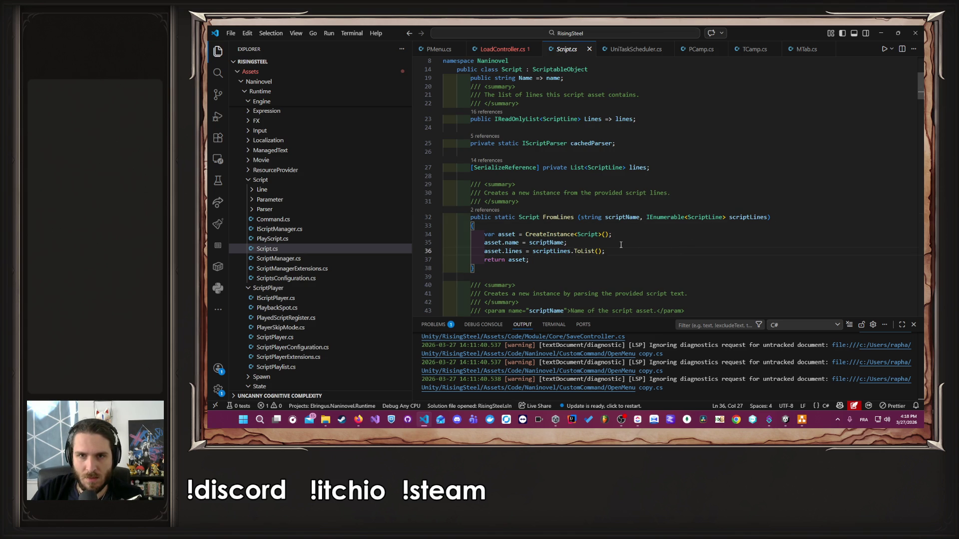
click(472, 48)
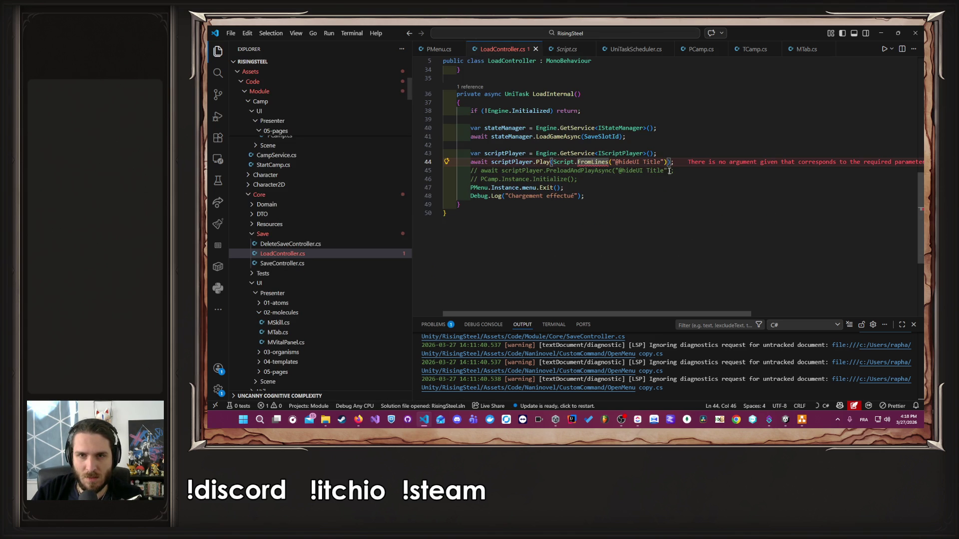
drag(665, 162, 611, 163)
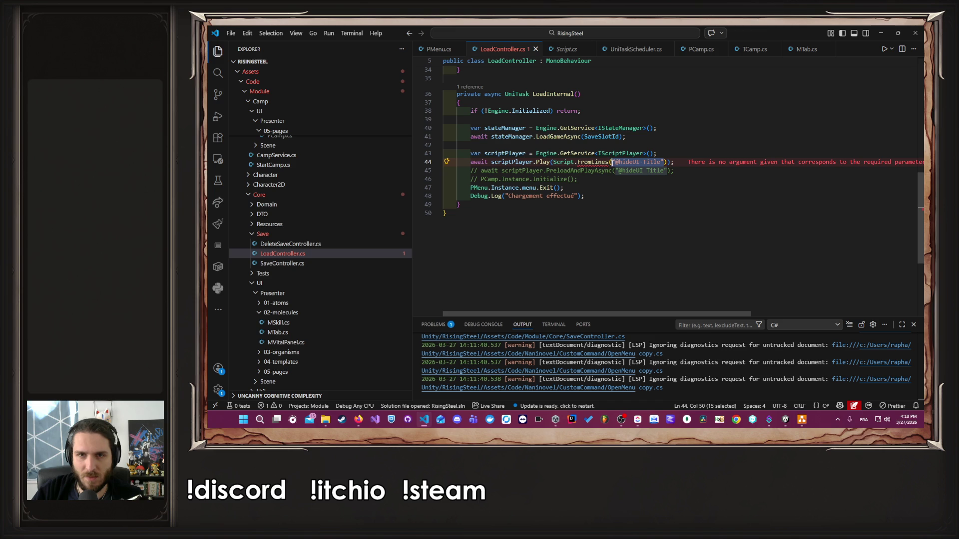
key(ctrl+v)
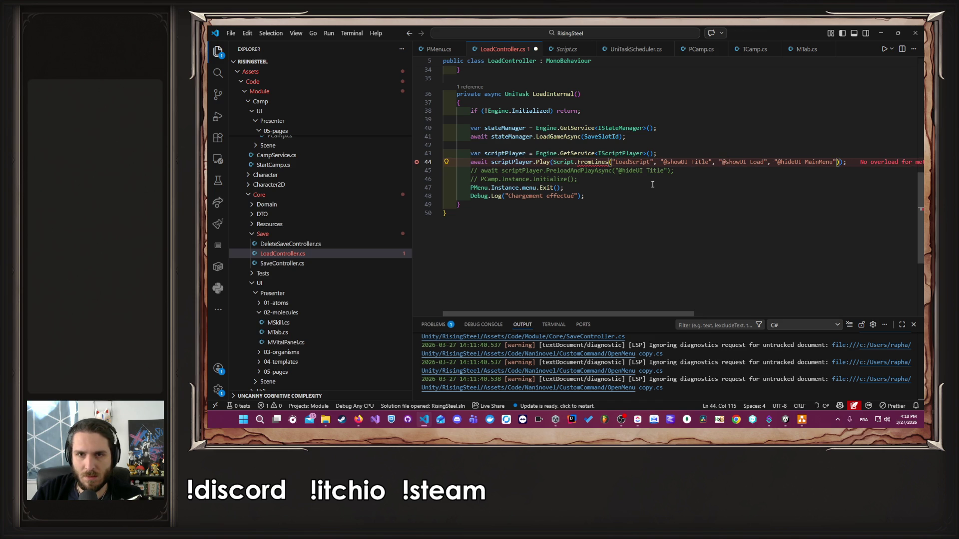
key(ctrl+z)
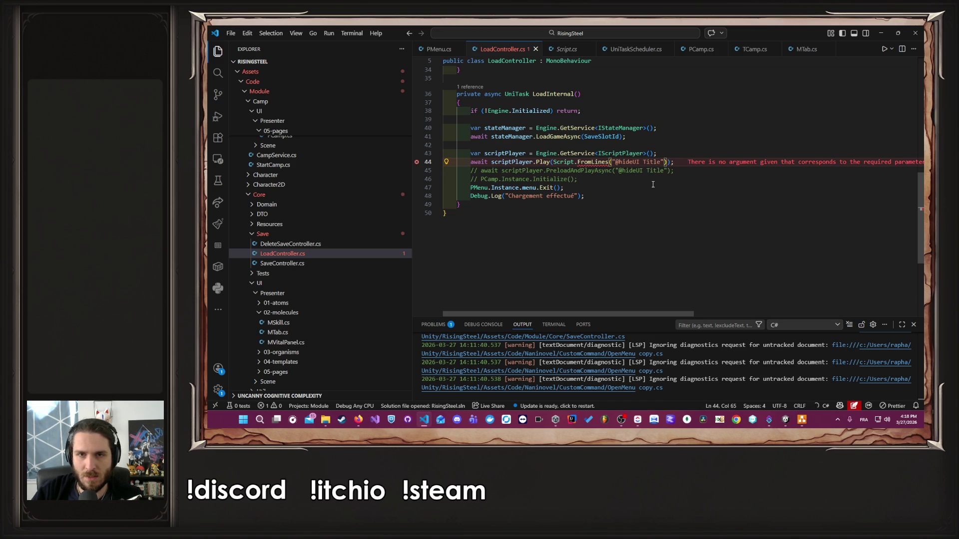
mouse_move(647, 314)
mouse_down()
mouse_move(790, 312)
mouse_move(571, 297)
mouse_up()
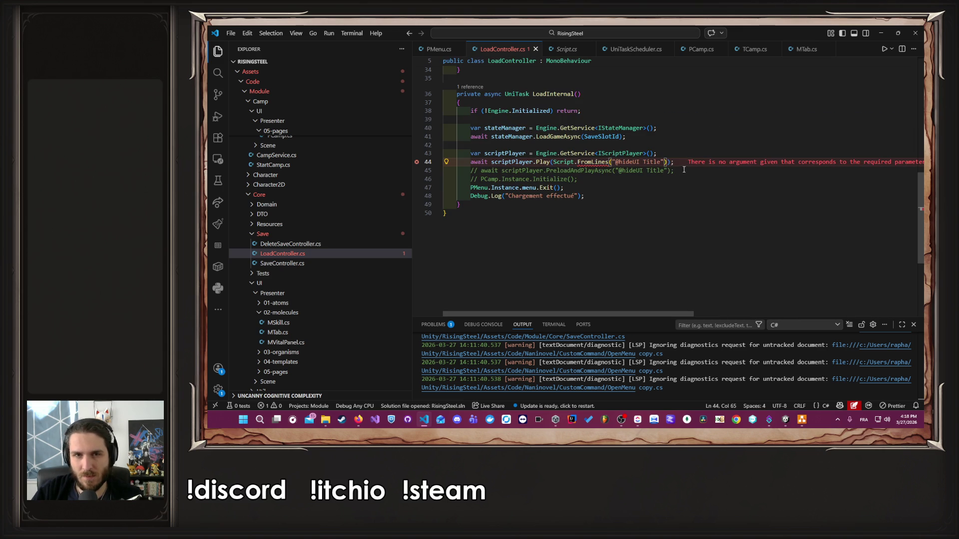
Delete the commented-out PreloadAndPlayAsync line and copy the whole LoadInternal method
click(707, 162)
key(shift+Down)
key(Delete)
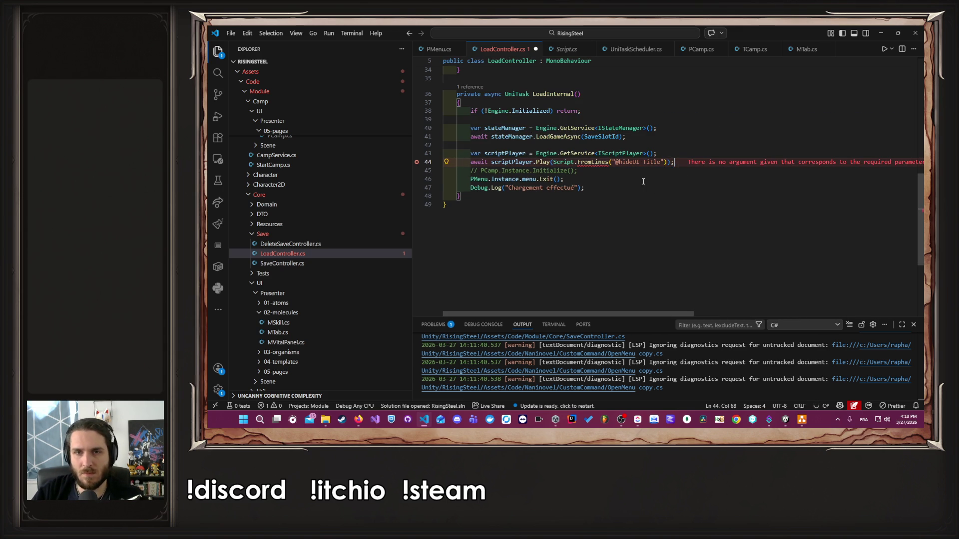
mouse_move(635, 188)
mouse_down()
mouse_move(444, 170)
mouse_move(425, 94)
mouse_up()
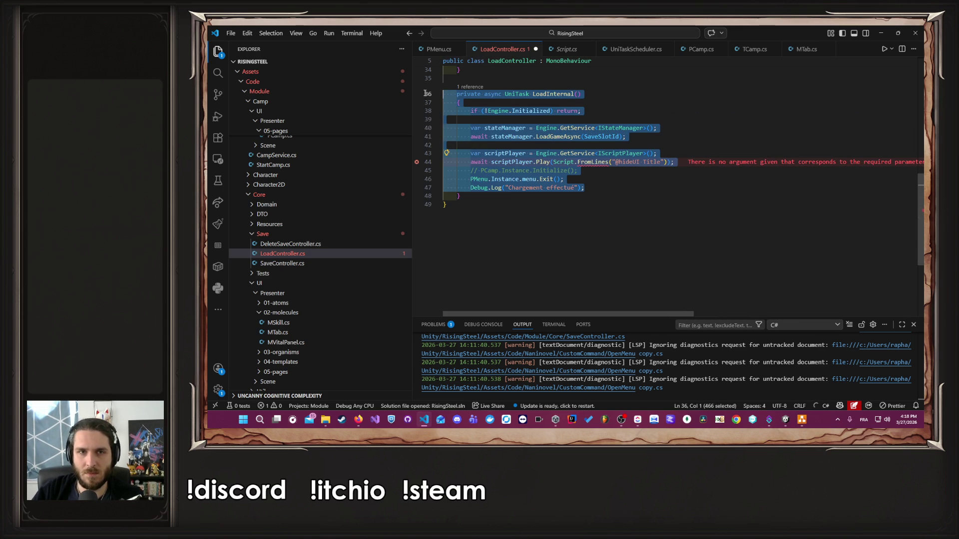
key(alt+Tab)
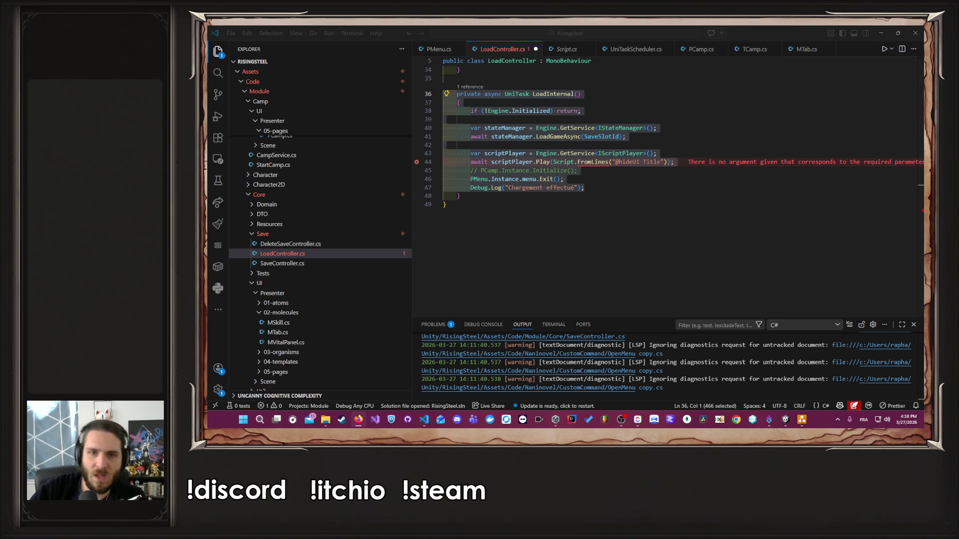
click(614, 197)
Inspect the Script class and its FromLines definition in Script.cs, then select FromLines on line 44
ctrl+click(589, 165)
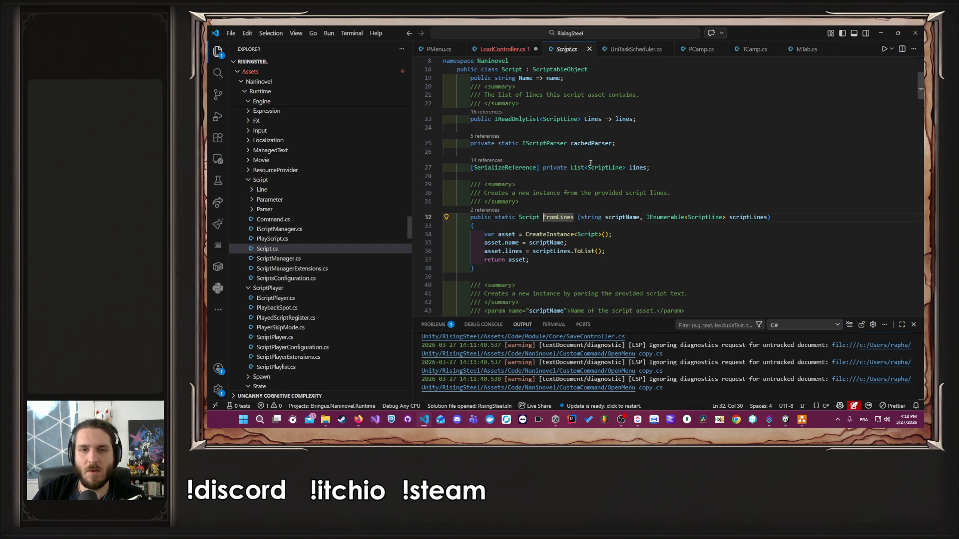
ctrl+click(520, 218)
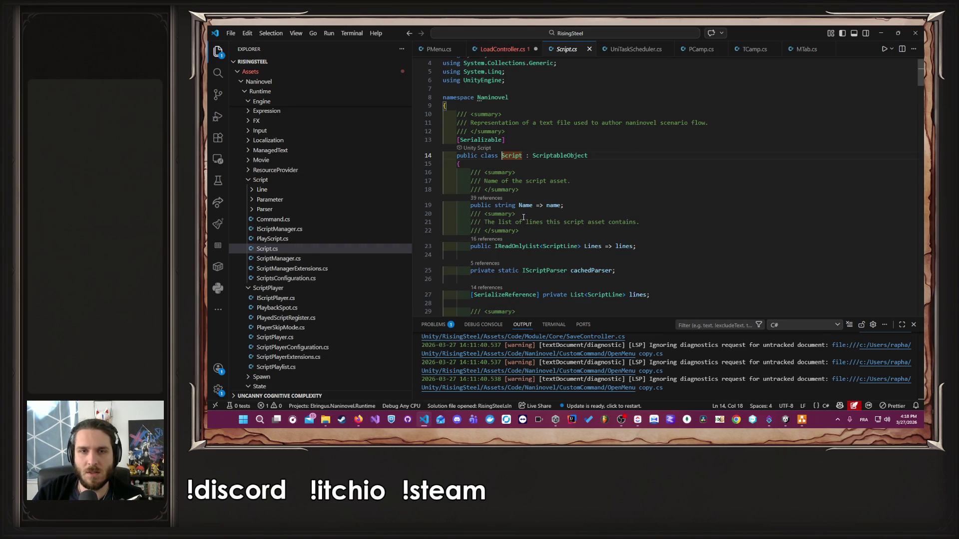
scroll(667, 185, down, 5)
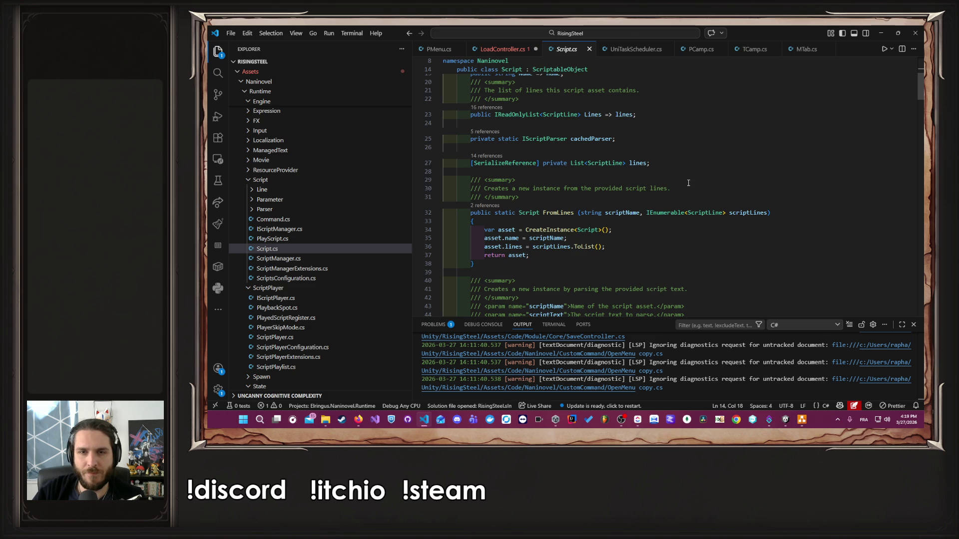
scroll(688, 182, down, 4)
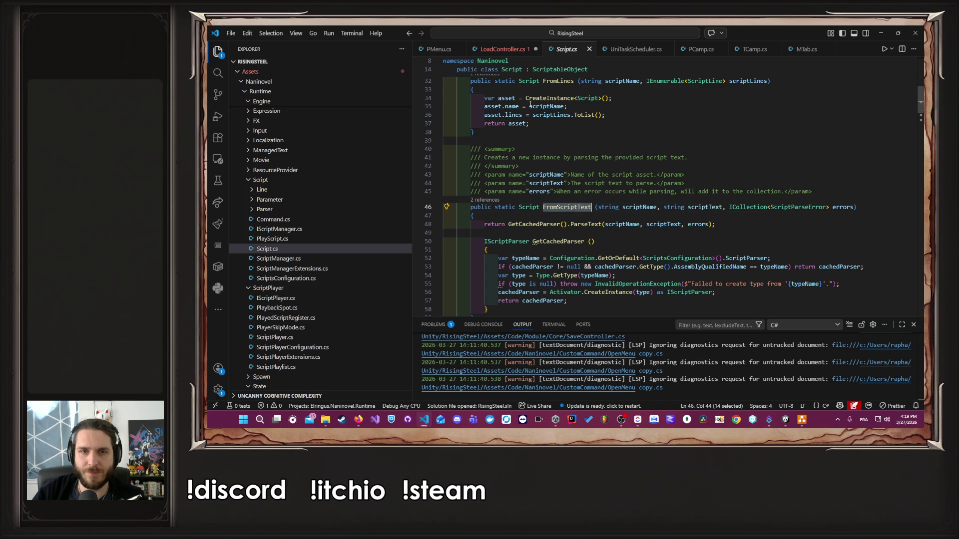
key(alt+Left)
double_click(593, 162)
text(FromScriptText)
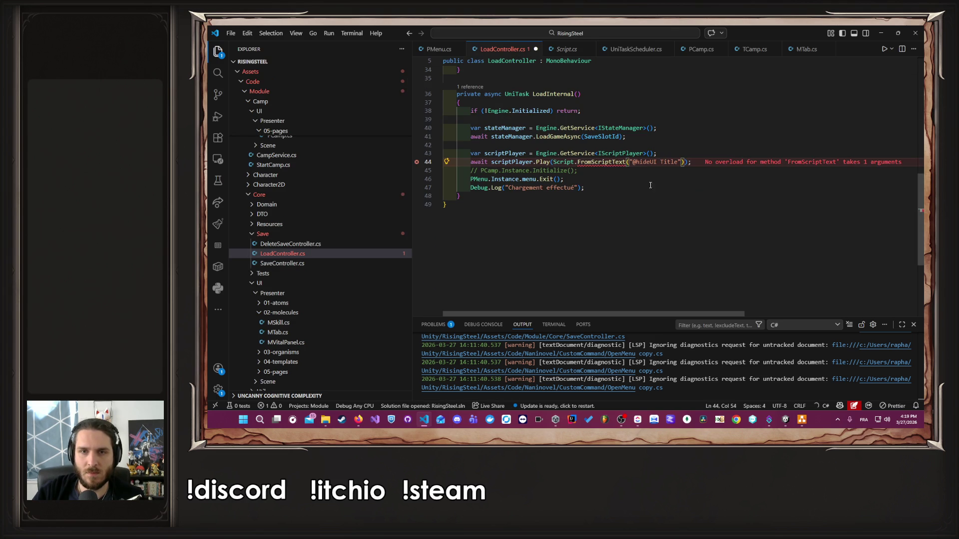
ctrl+click(594, 162)
key(alt+Left)
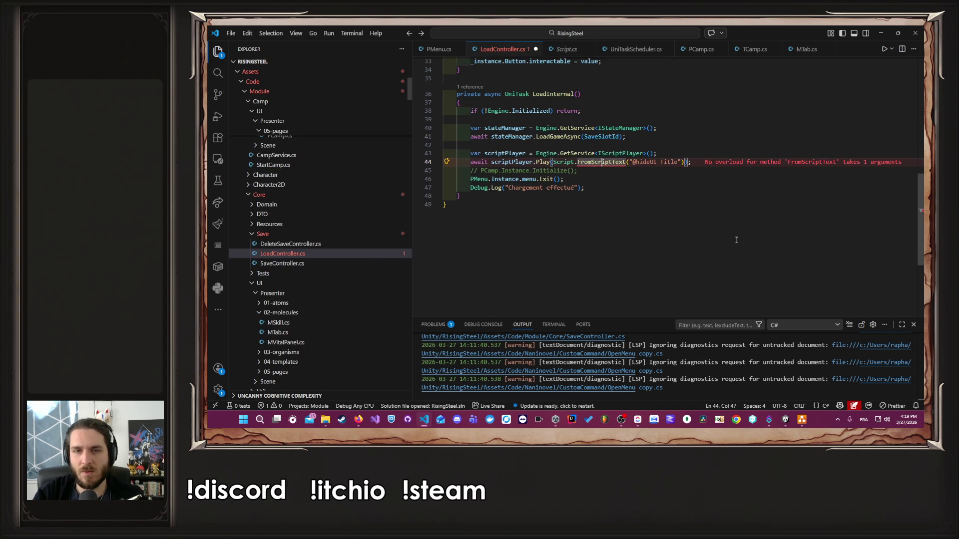
text("",)
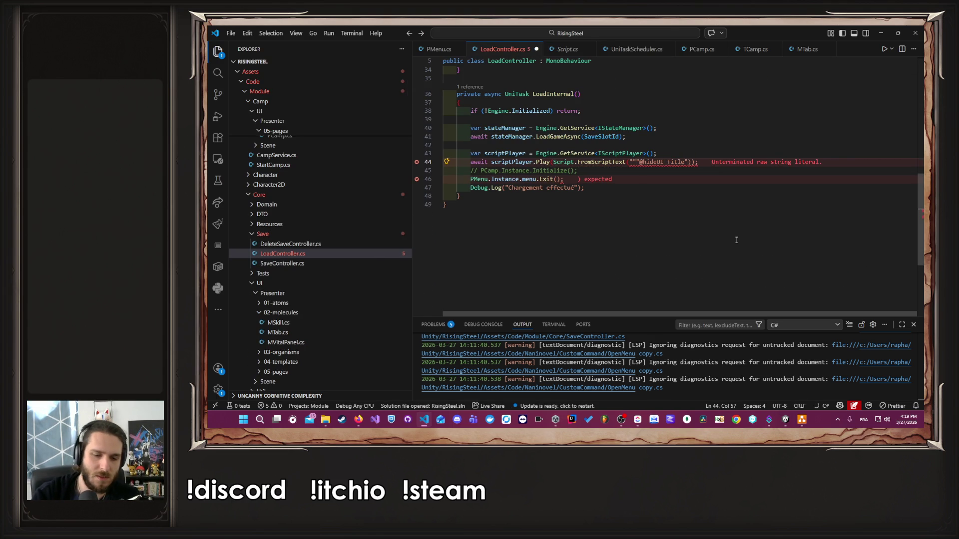
key(Escape)
key(Left)
key(Left)
key(Left)
key(Right)
key(Right)
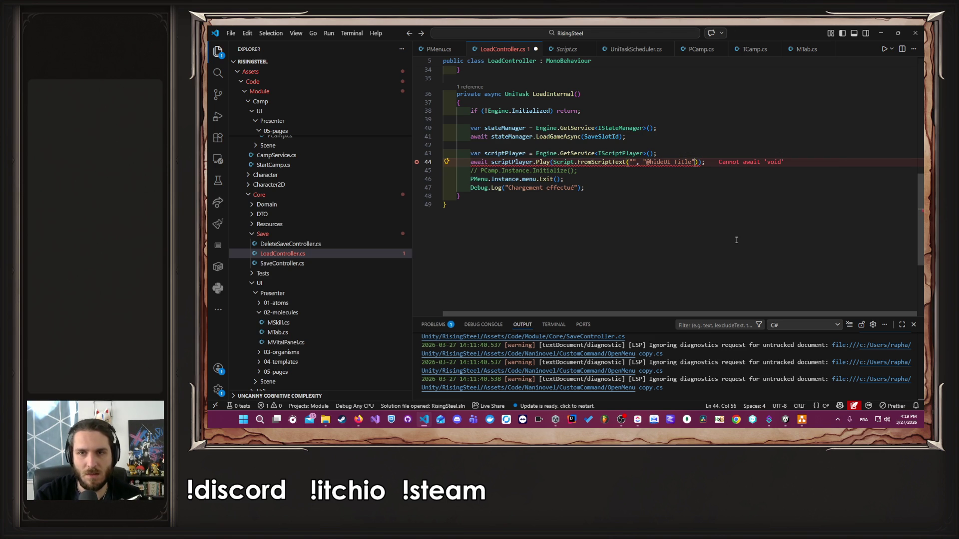
text(ExitT)
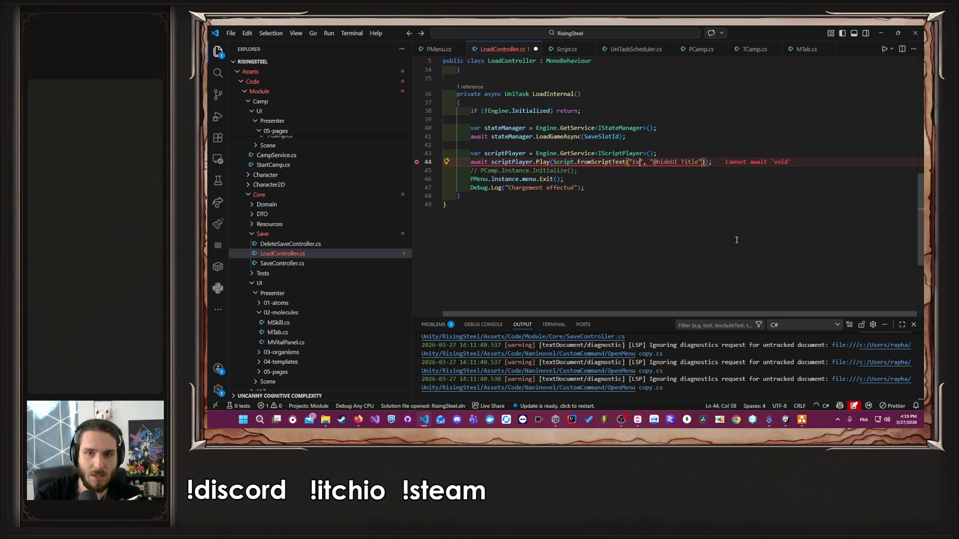
text(itle)
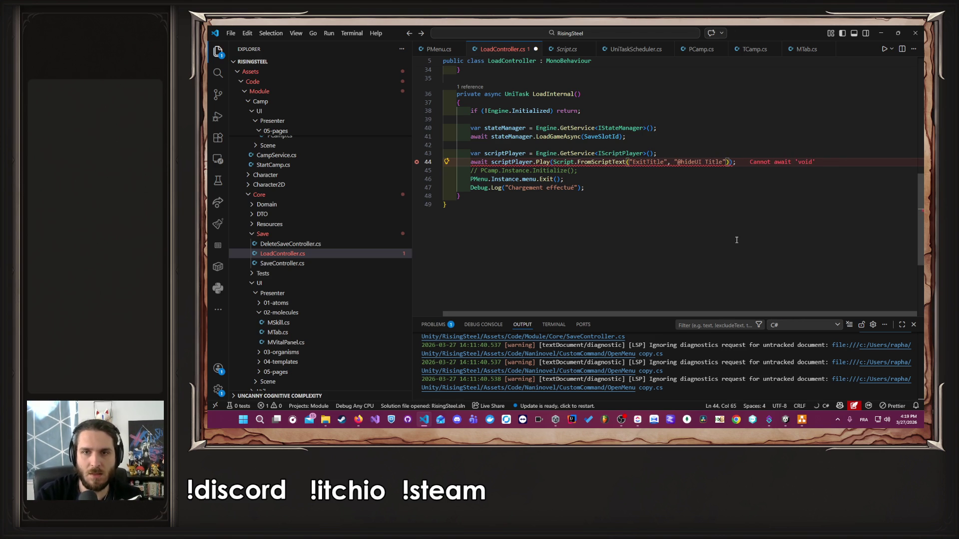
key(ctrl+s)
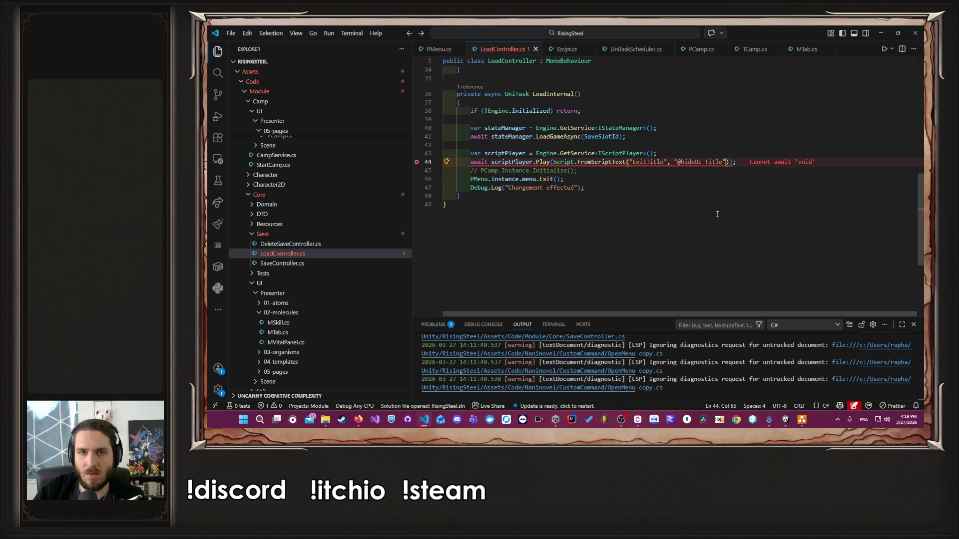
Remove await from the Play call, then minimise VS Code and stop Unity's play mode
click(492, 162)
key(ctrl+BackSpace)
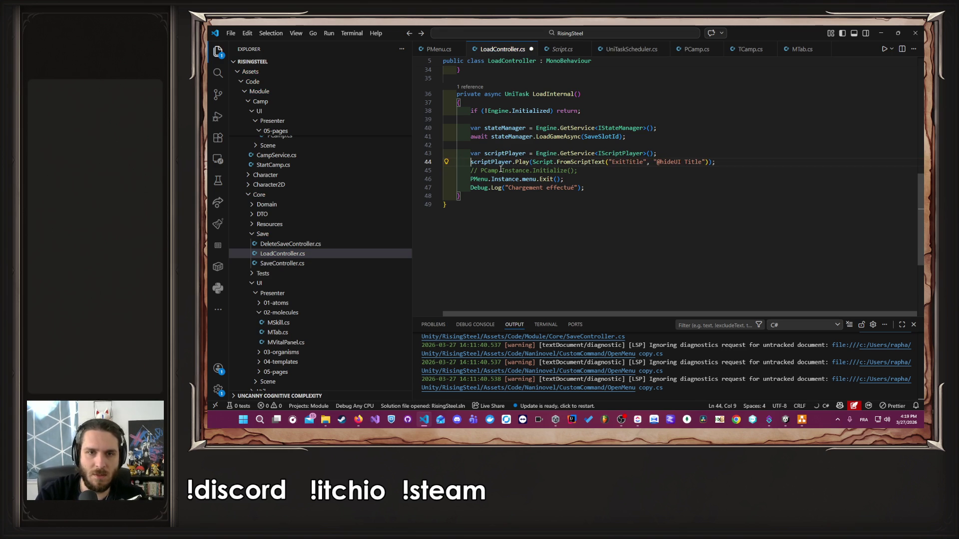
click(739, 153)
click(881, 32)
click(553, 47)
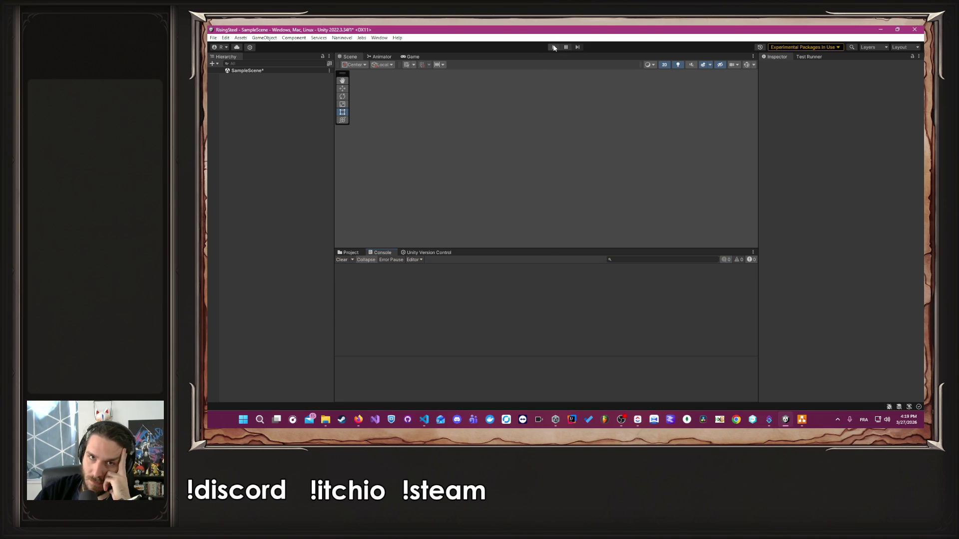
Run the game in play mode and choose CONTINUE on the title menu to load the save
click(553, 46)
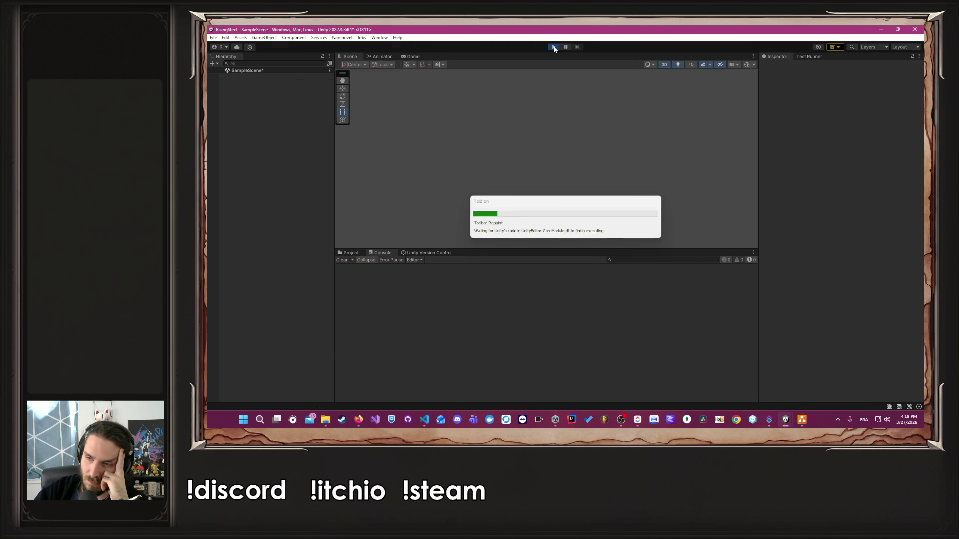
click(343, 259)
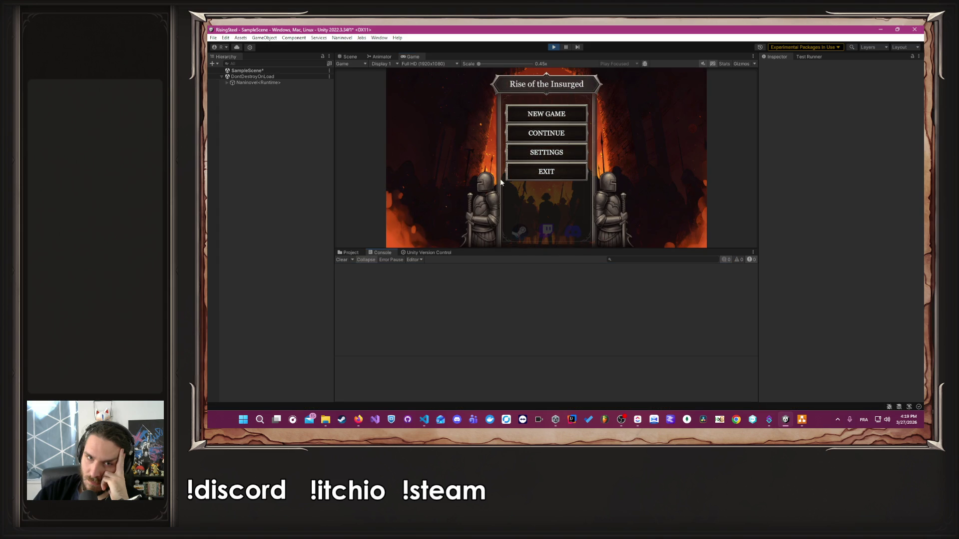
click(544, 136)
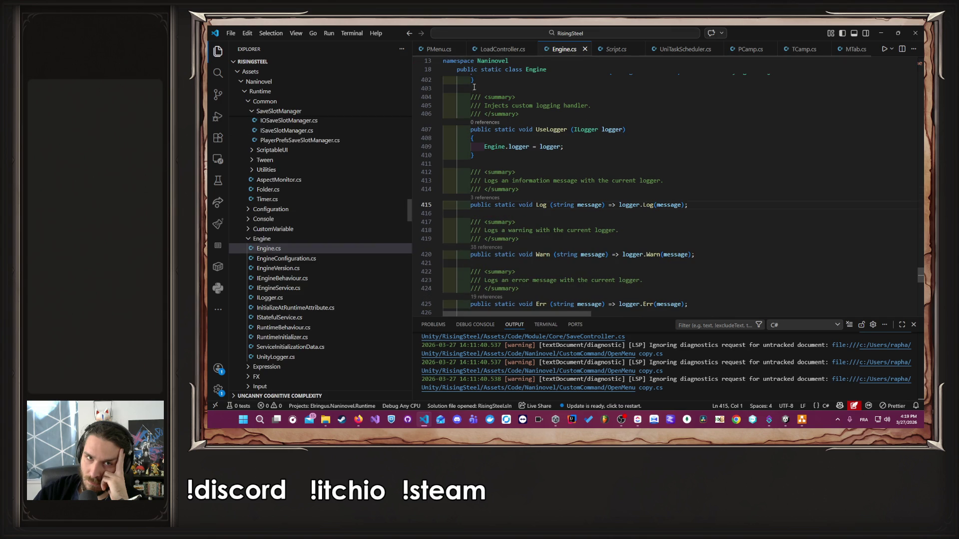
Delete lines 45–46 (commented PCamp.Instance.Initialize() and PMenu.Instance.menu.Exit()) and save LoadController.cs
click(451, 50)
click(495, 49)
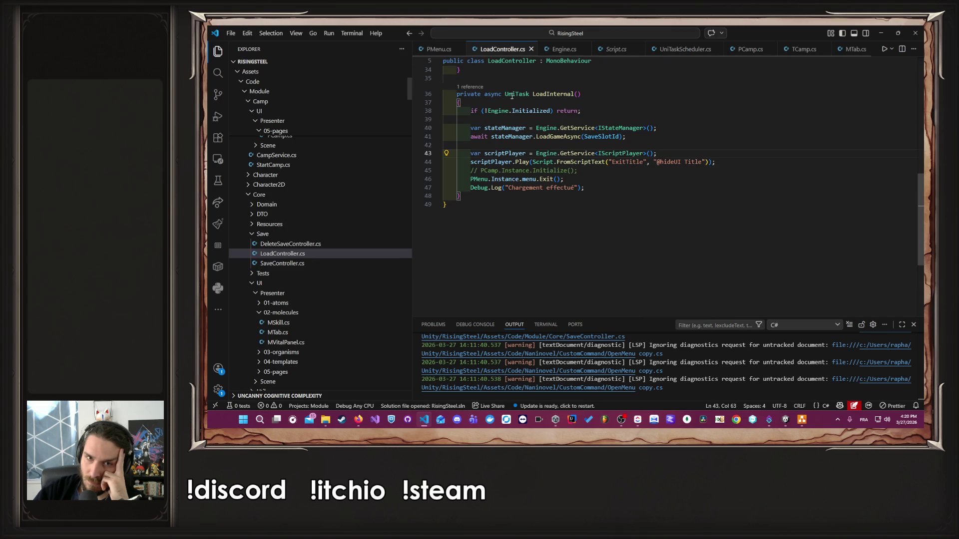
click(731, 164)
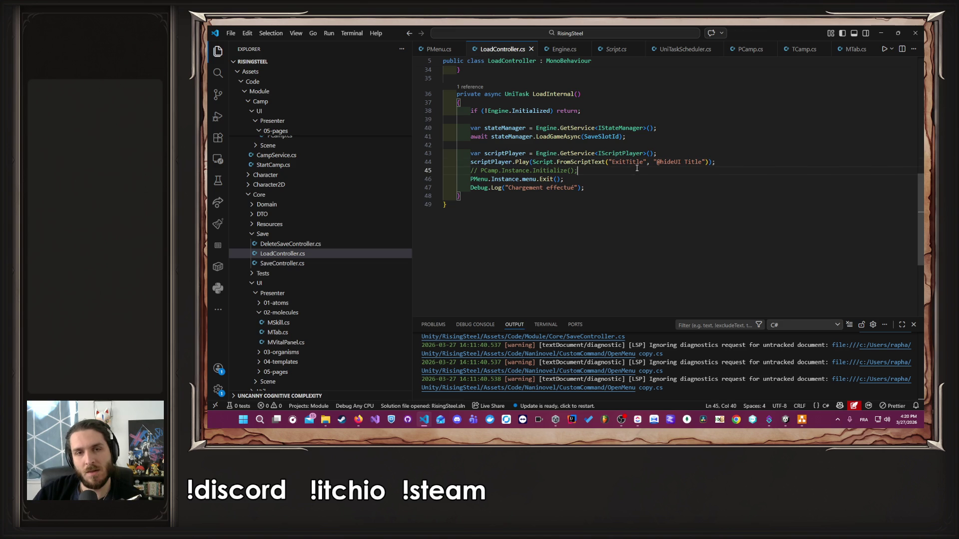
drag(563, 179, 422, 180)
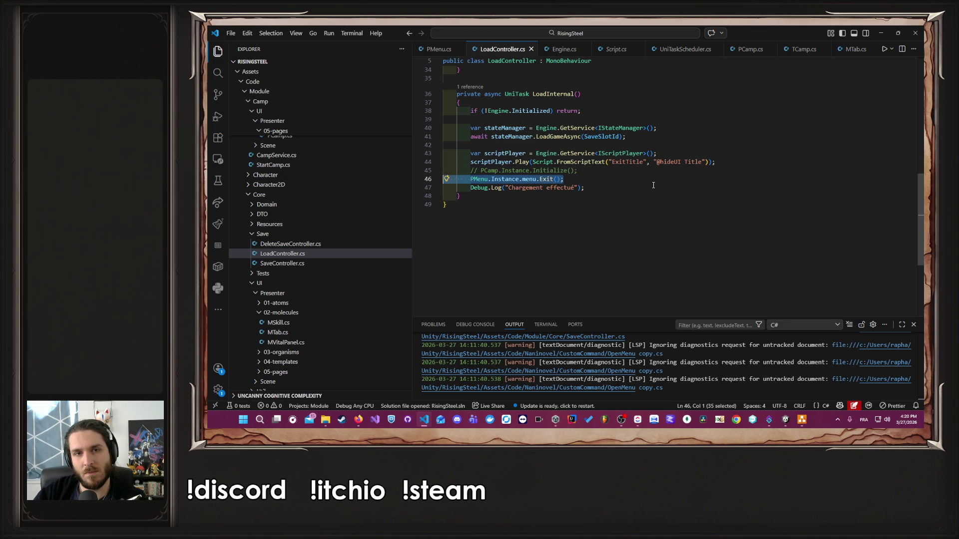
drag(646, 183, 422, 170)
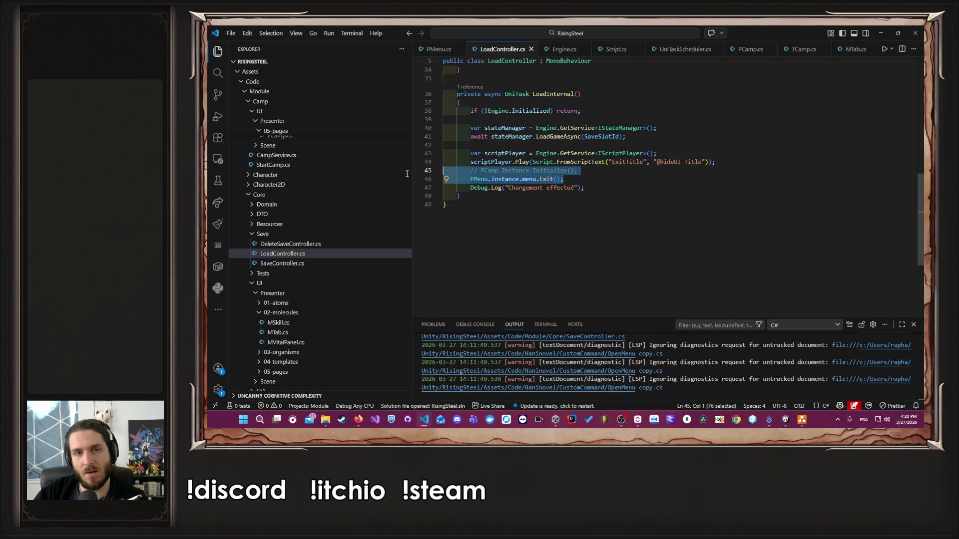
key(BackSpace)
key(BackSpace)
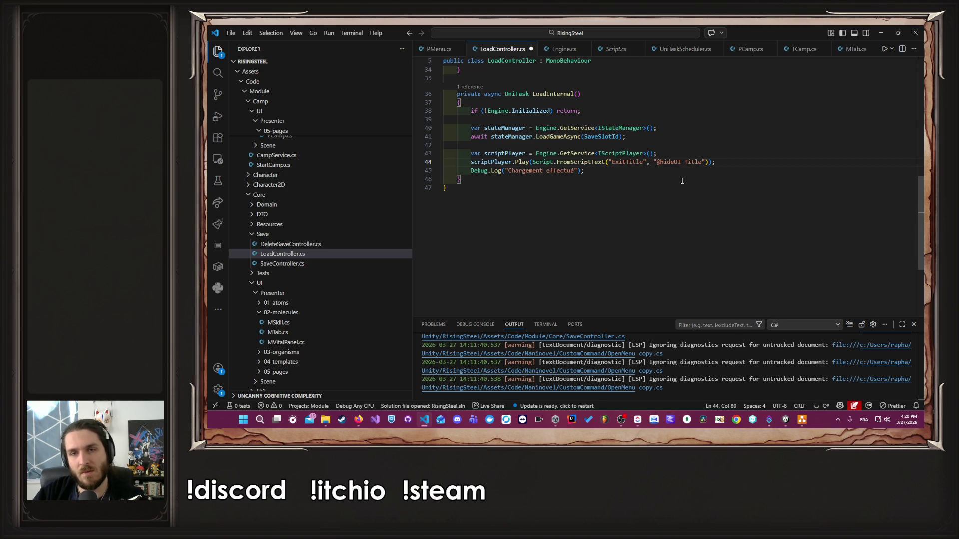
key(ctrl+s)
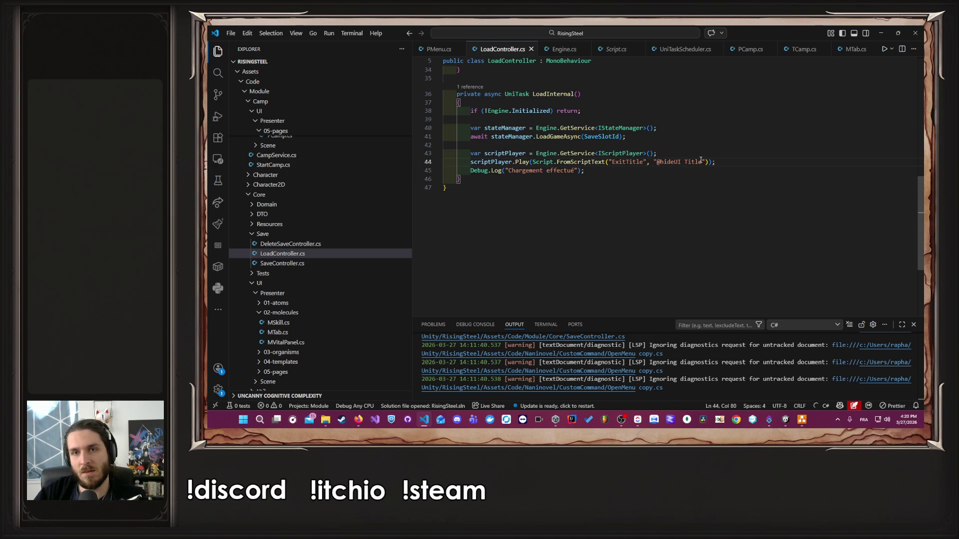
click(654, 162)
text(")
click(699, 163)
click(654, 162)
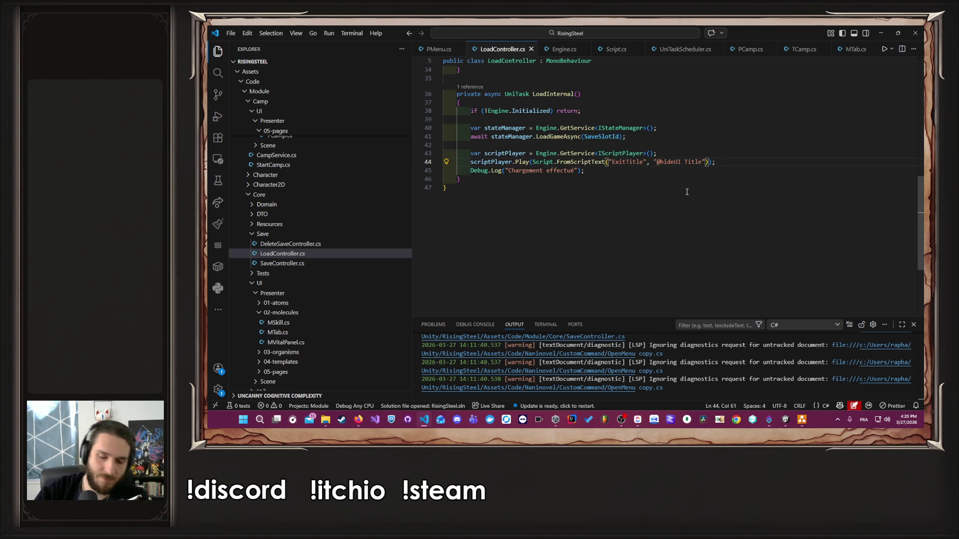
text(@)
key(Return)
key(ctrl+Right)
key(ctrl+Right)
key(Return)
key(Return)
key(Up)
text(@go)
key(Tab)
key(ctrl+s)
key(ctrl+shift+Left)
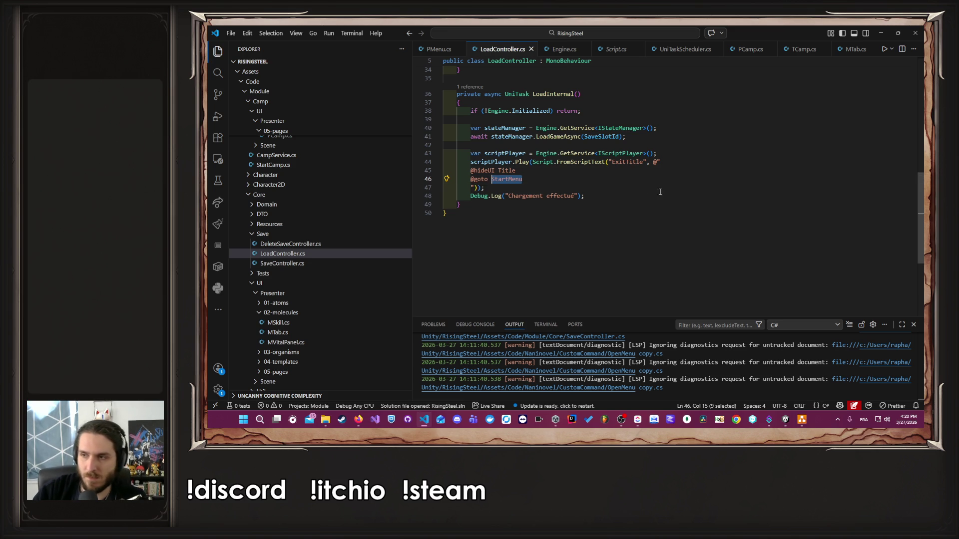
text(StartCamp)
key(ctrl+s)
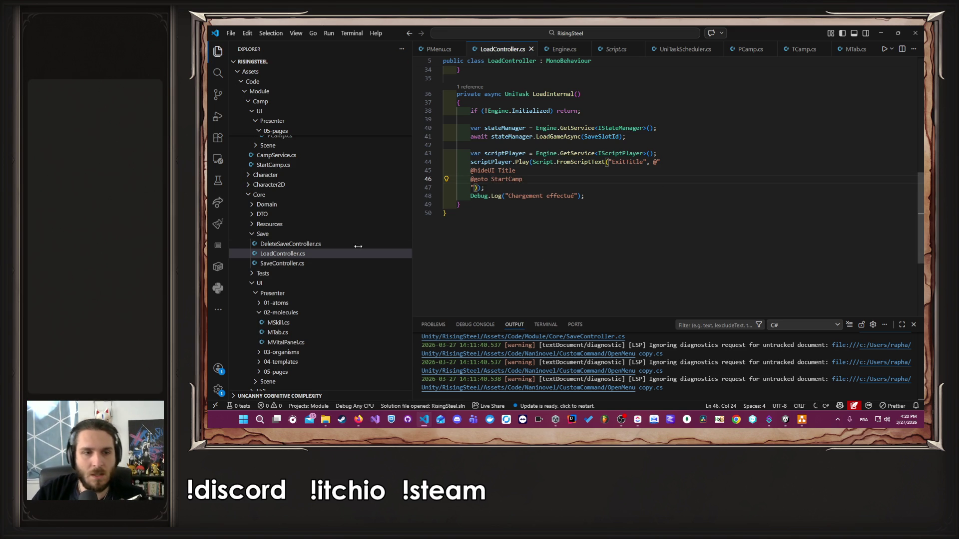
Confirm the StartCampModule script name, correct the goto target to StartCampModule, save, and stop Unity's old session
scroll(345, 289, down, 15)
scroll(370, 277, down, 7)
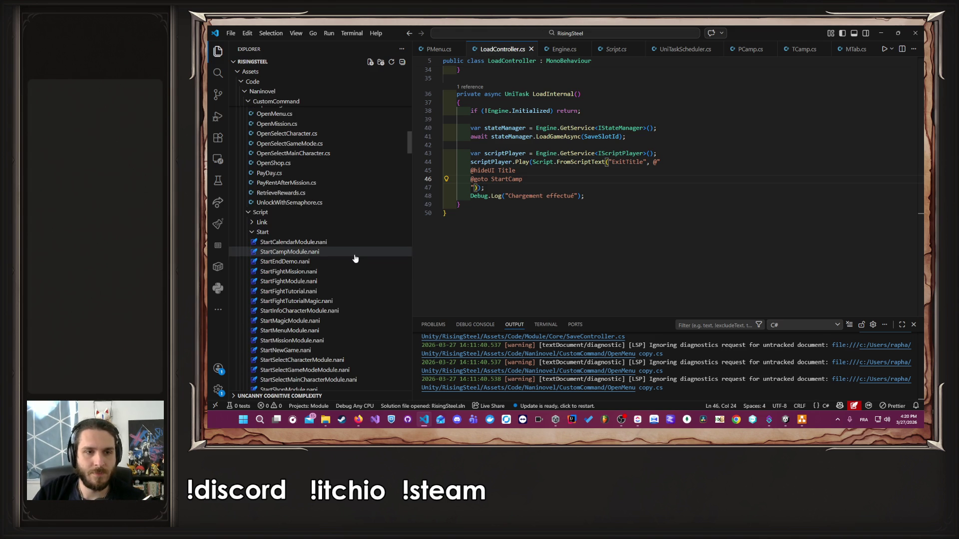
double_click(355, 253)
click(494, 49)
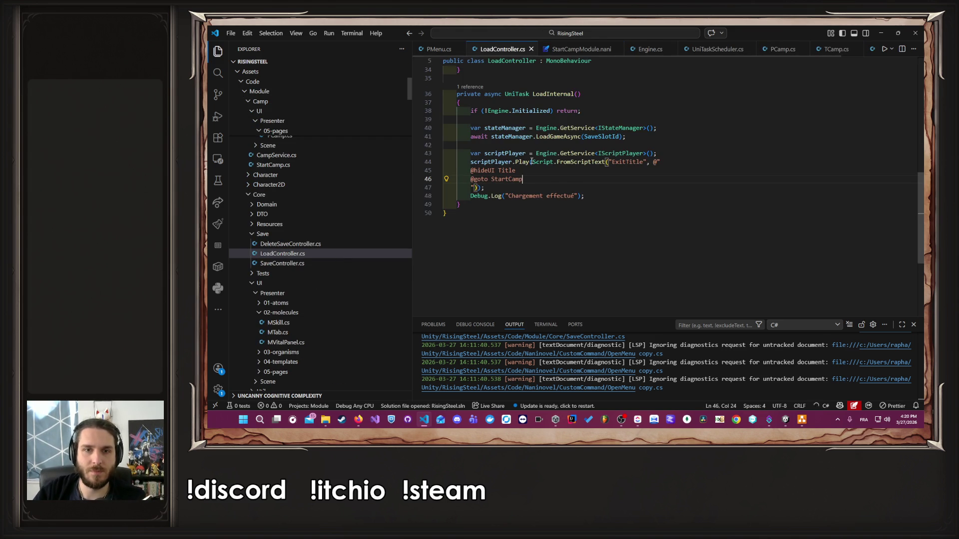
text(Module)
key(ctrl+s)
key(alt+Tab)
click(553, 46)
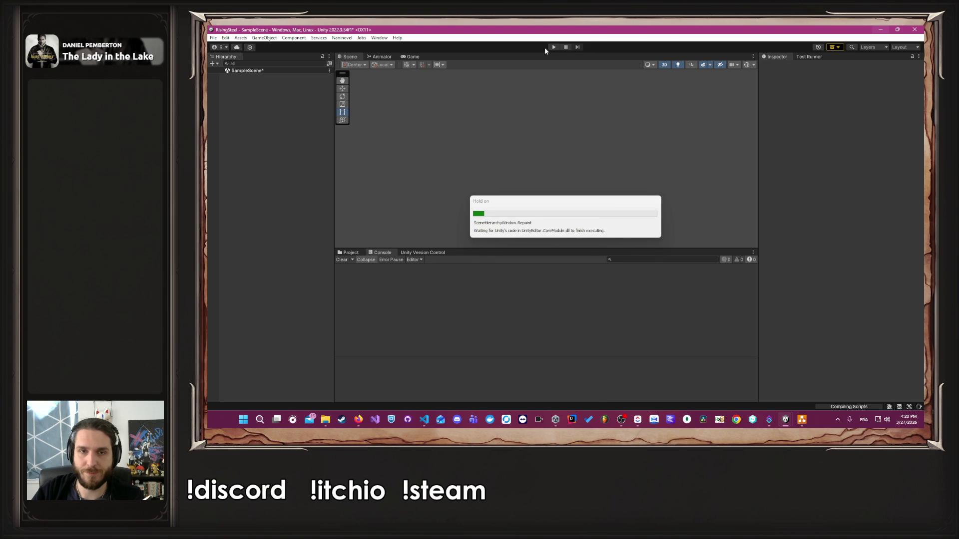
Play the game, continue the saved game into the camp screen, then stop play mode
click(553, 47)
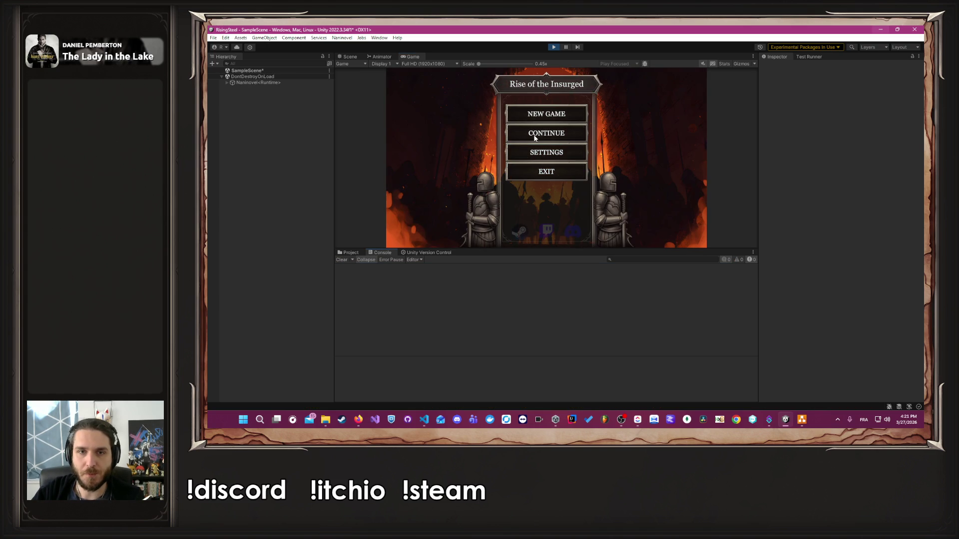
click(534, 135)
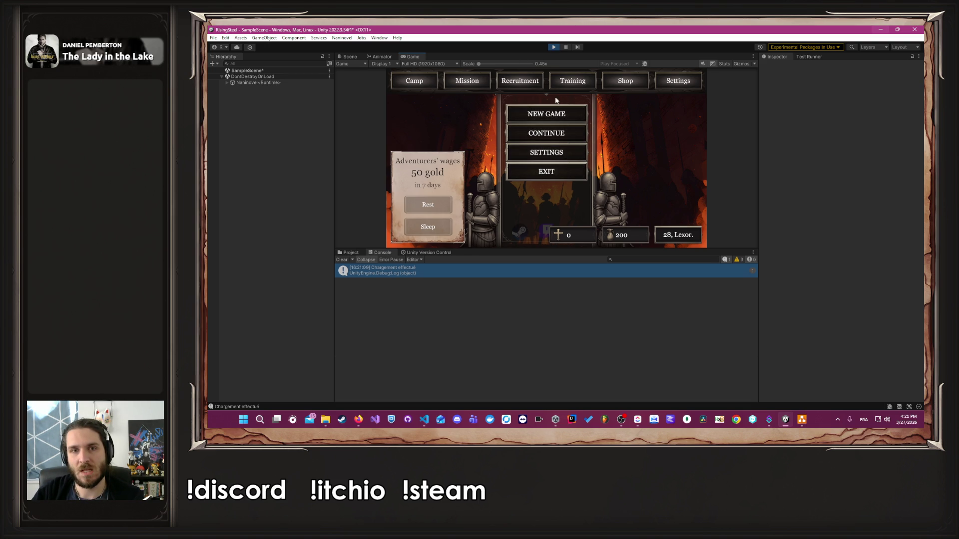
click(553, 47)
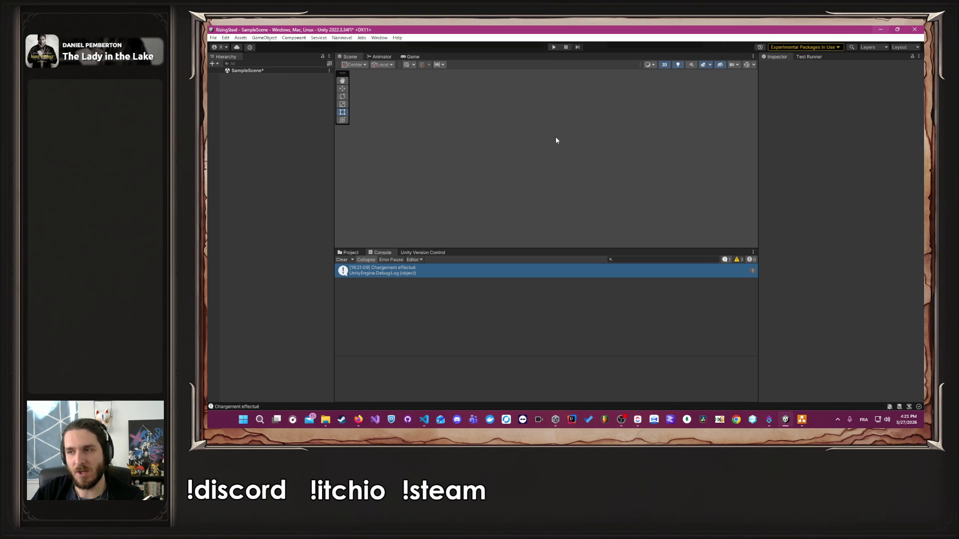
click(359, 419)
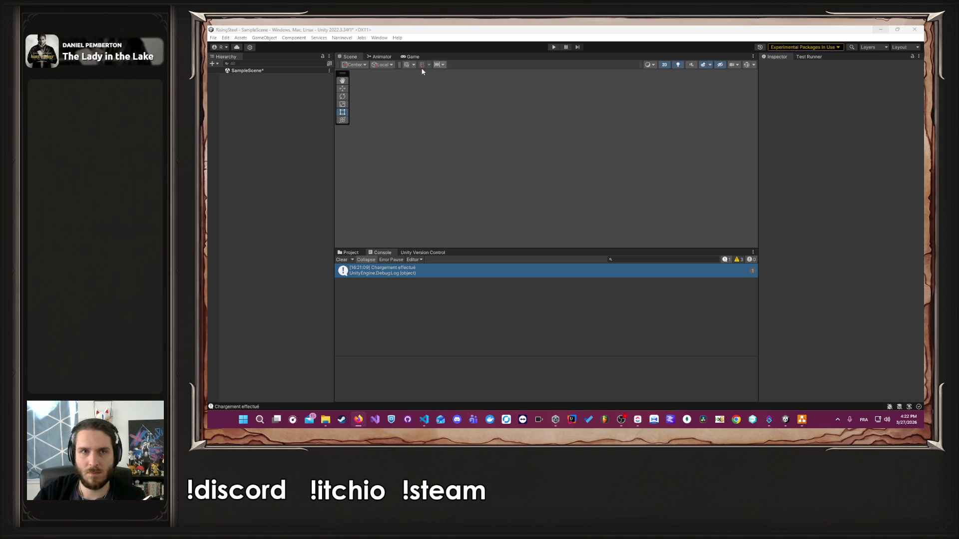
Step through undo/redo history of line 44 to compare the FromLines and FromScriptText versions
click(424, 422)
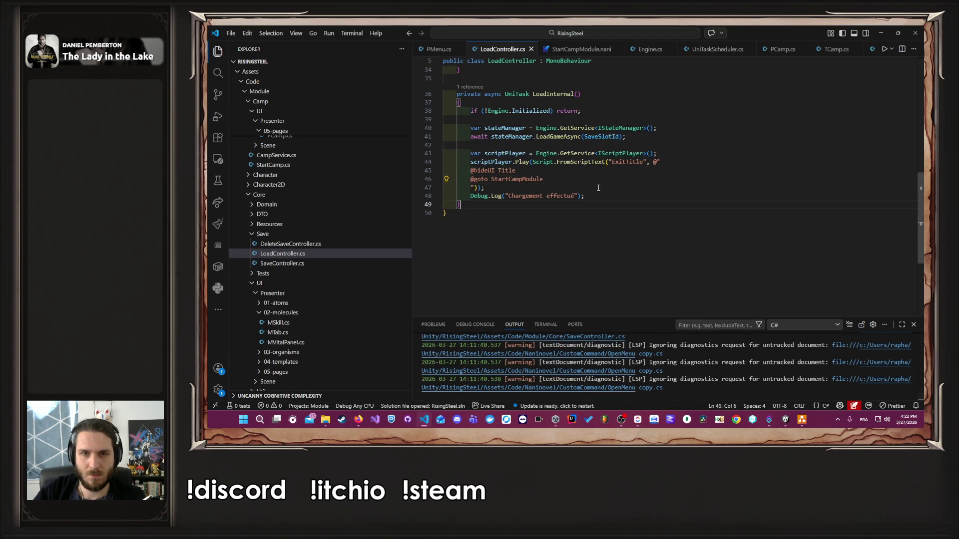
double_click(515, 179)
key(ctrl+z)
key(ctrl+z)
key(ctrl+z)
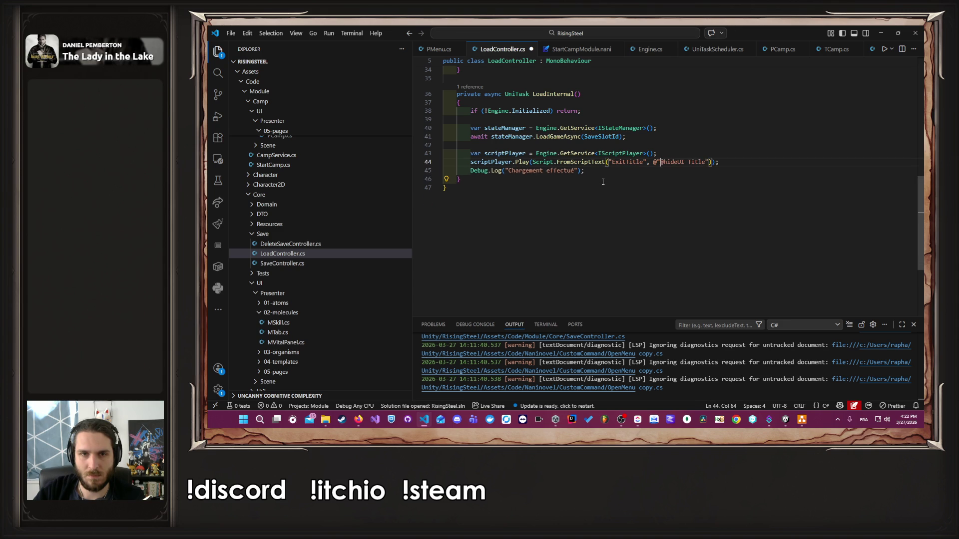
key(ctrl+z)
key(ctrl+z)
key(ctrl+z)
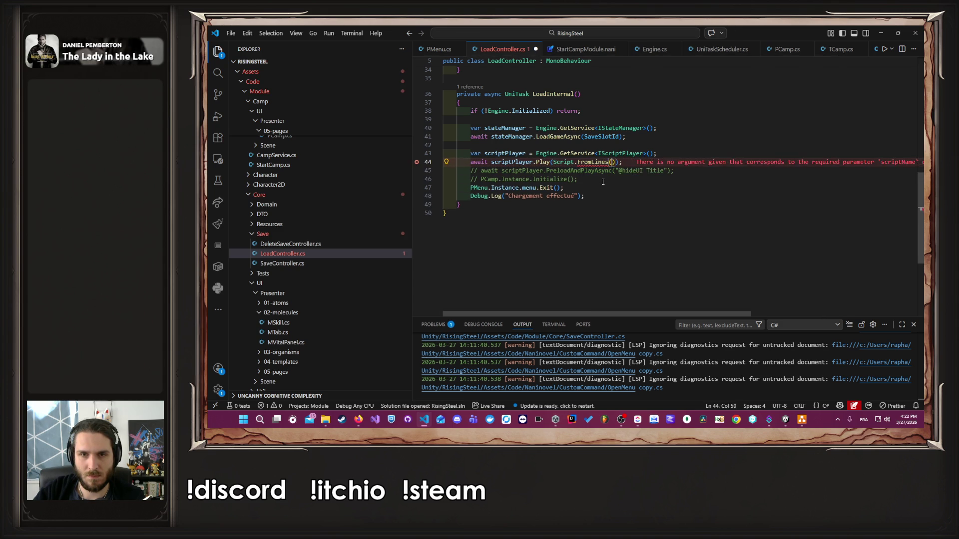
key(ctrl+z)
key(ctrl+z)
key(ctrl+z)
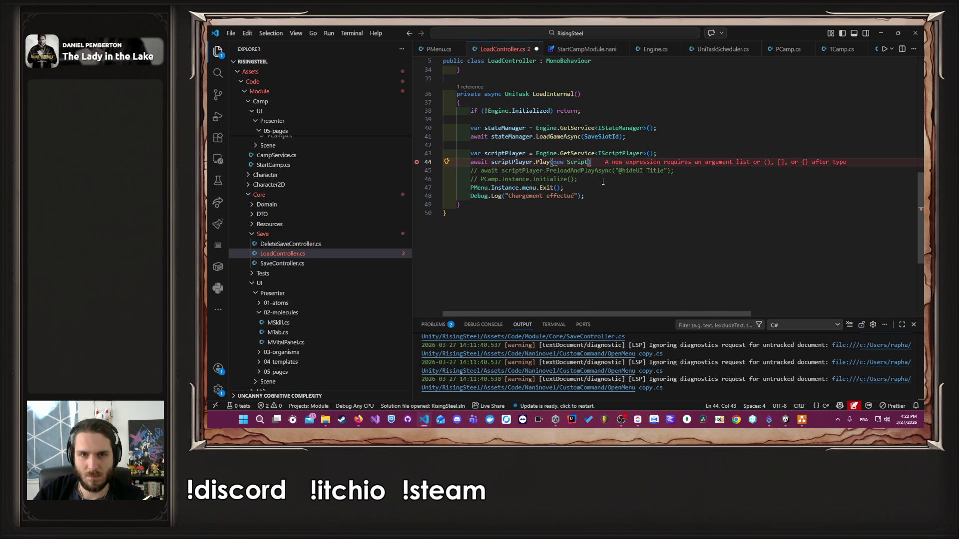
key(ctrl+y)
key(ctrl+y)
key(ctrl+y)
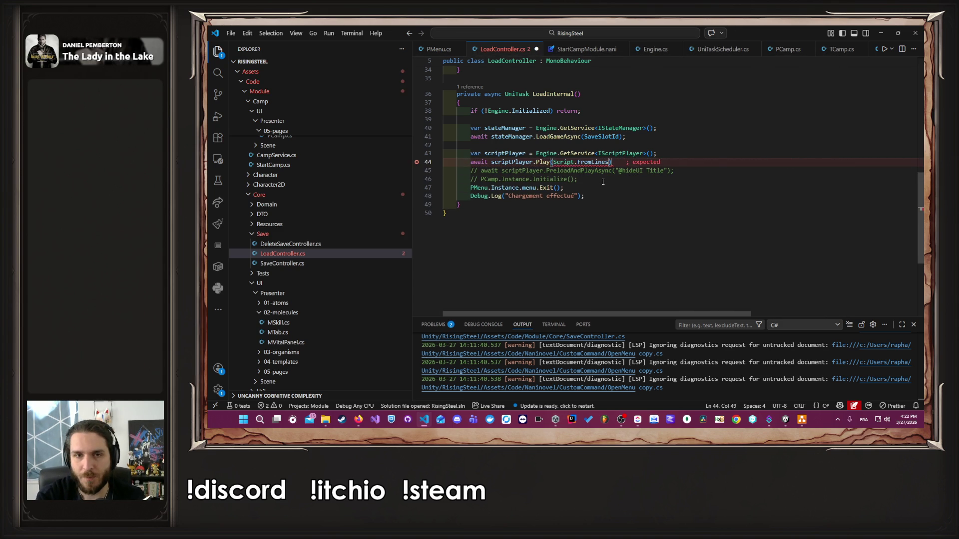
key(ctrl+y)
key(ctrl+y)
key(ctrl+y)
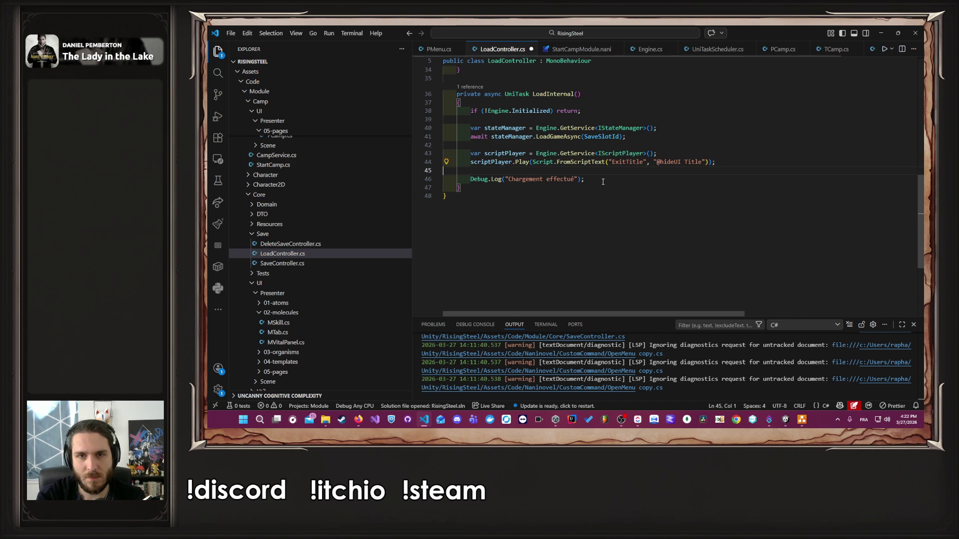
key(ctrl+y)
key(ctrl+y)
key(ctrl+y)
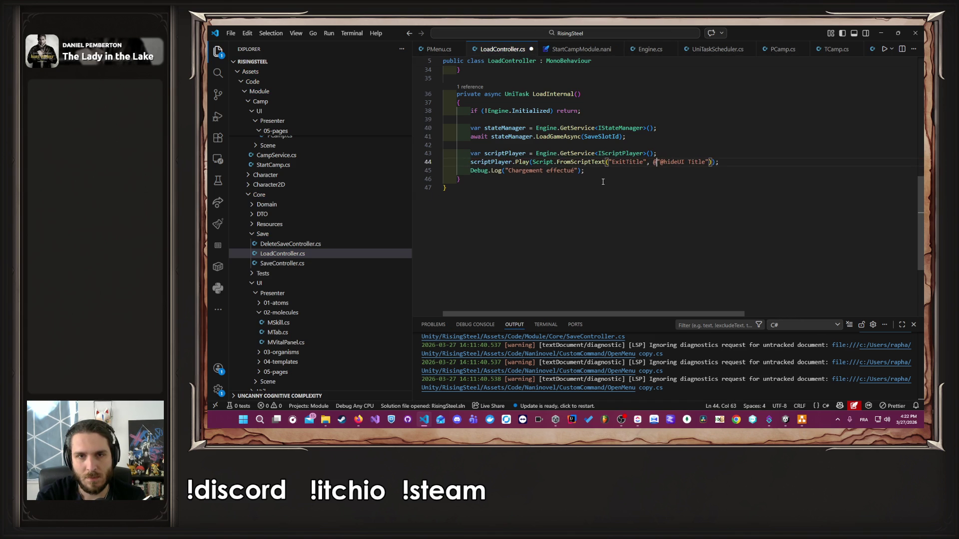
key(ctrl+y)
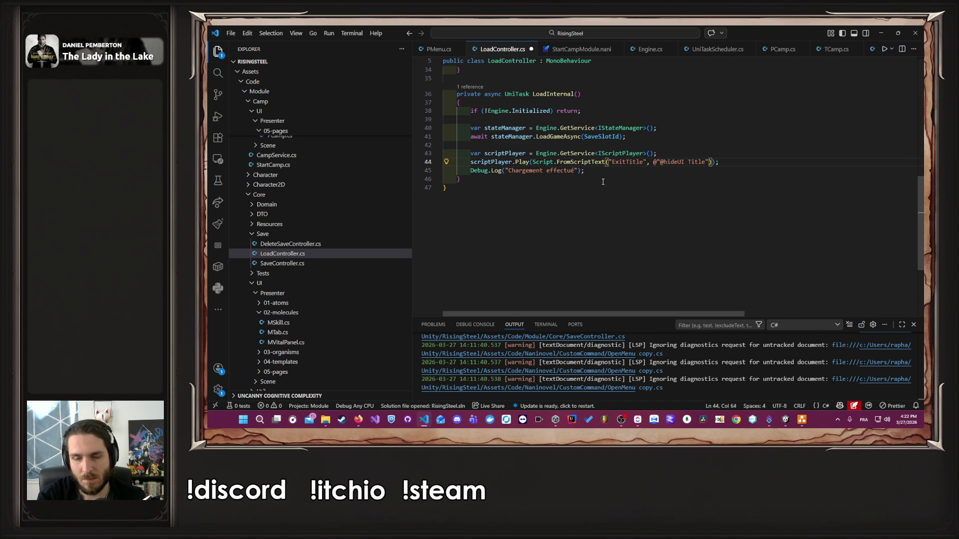
key(ctrl+Right)
key(ctrl+Right)
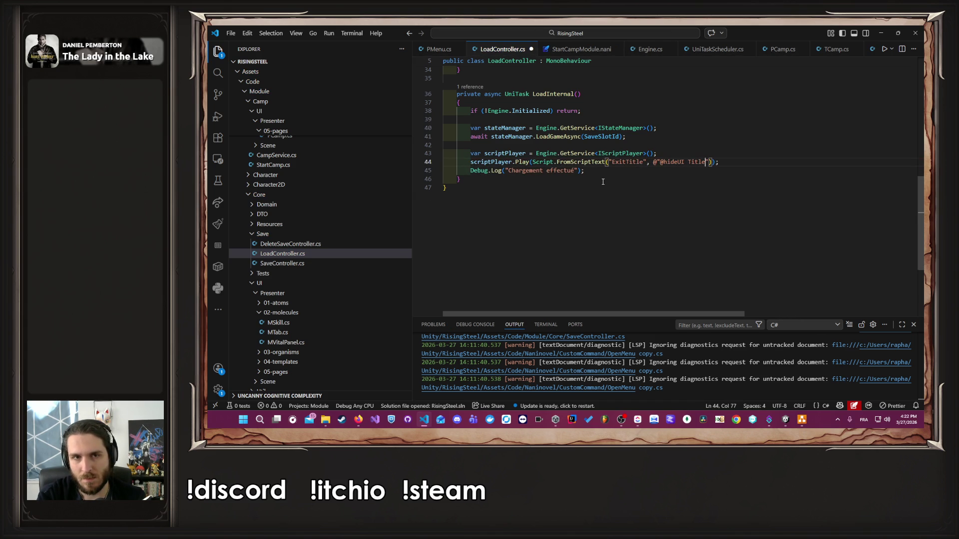
key(End)
key(ctrl+shift+Left)
key(ctrl+shift+Left)
key(ctrl+shift+Left)
key(ctrl+shift+Left)
key(ctrl+shift+Left)
key(ctrl+shift+Left)
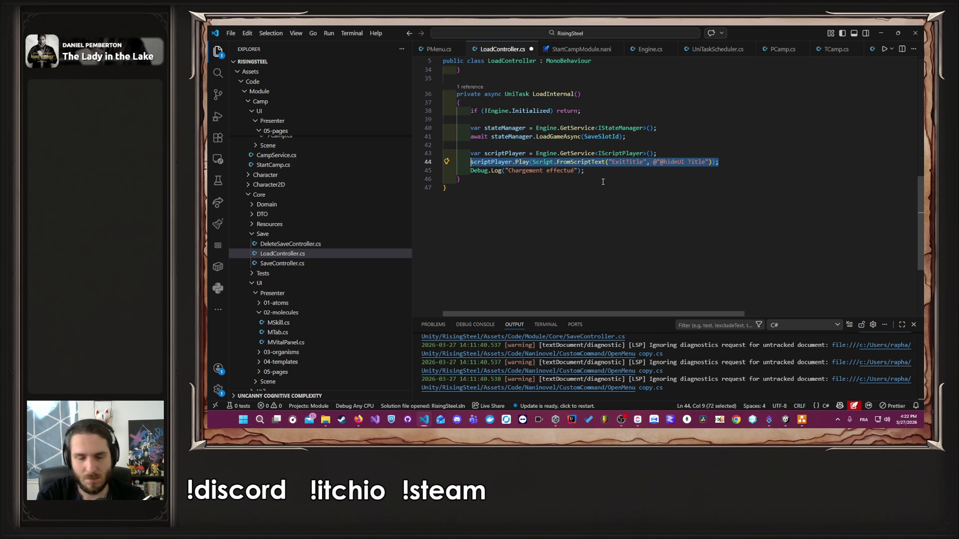
key(ctrl+z)
key(ctrl+z)
key(ctrl+z)
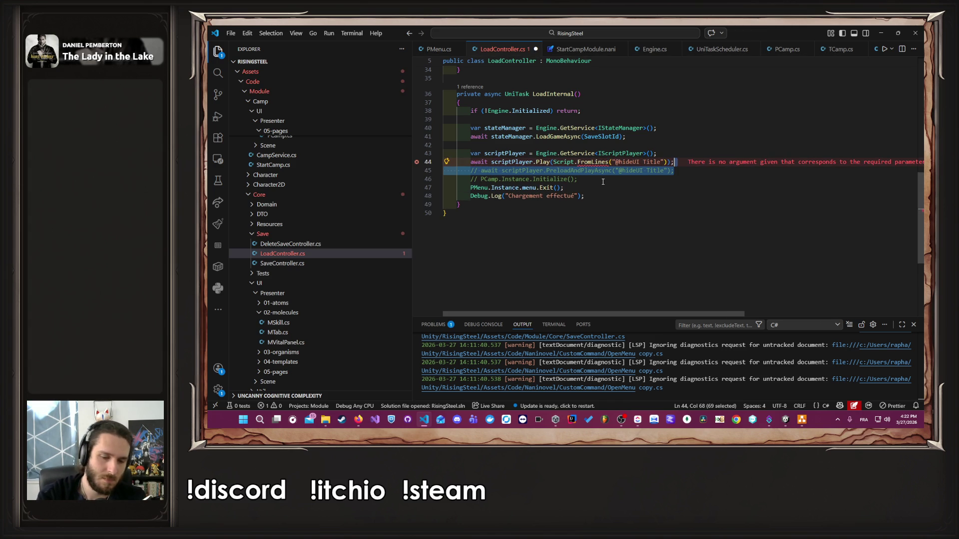
key(ctrl+y)
key(ctrl+y)
key(ctrl+y)
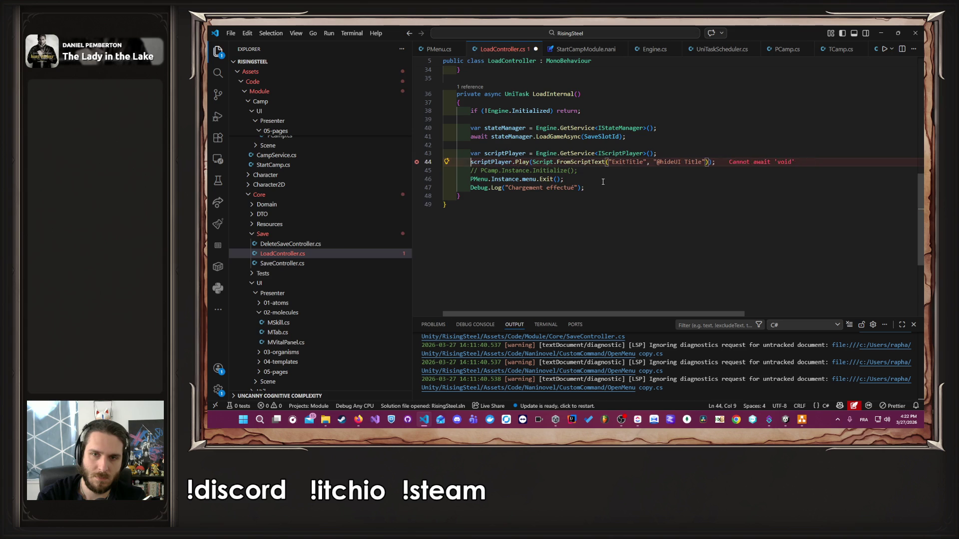
Undo back through older PreloadAndPlayAsync and Title.SetActive versions, then restore the saved scriptPlayer lines
key(shift+Up)
key(shift+Up)
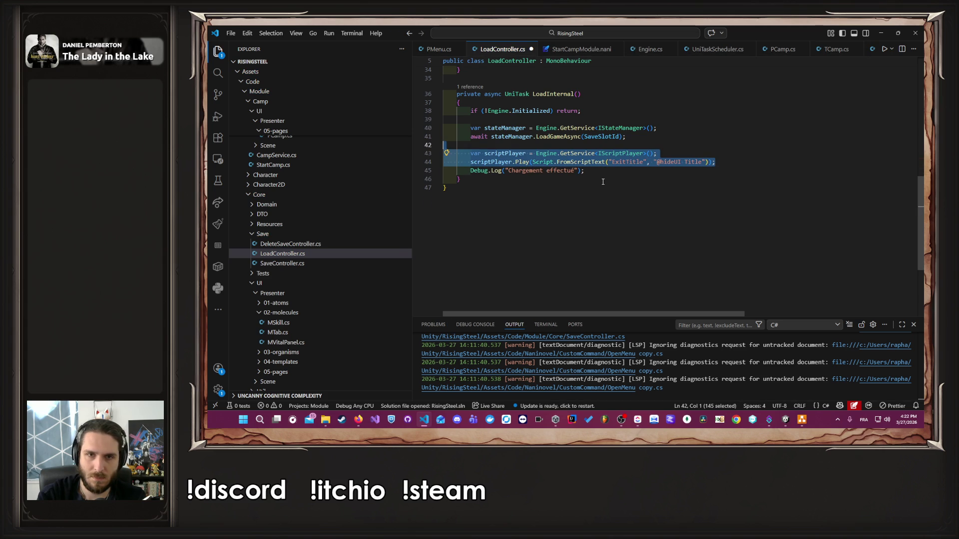
key(shift+Down)
key(shift+Up)
key(shift+Down)
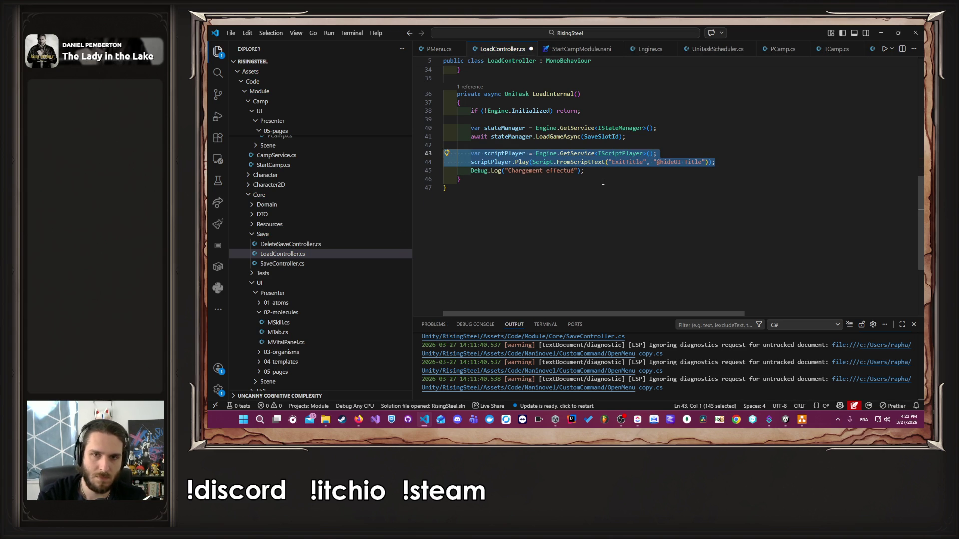
key(ctrl+z)
key(ctrl+z)
key(ctrl+z)
key(ctrl+z)
key(ctrl+z)
key(ctrl+z)
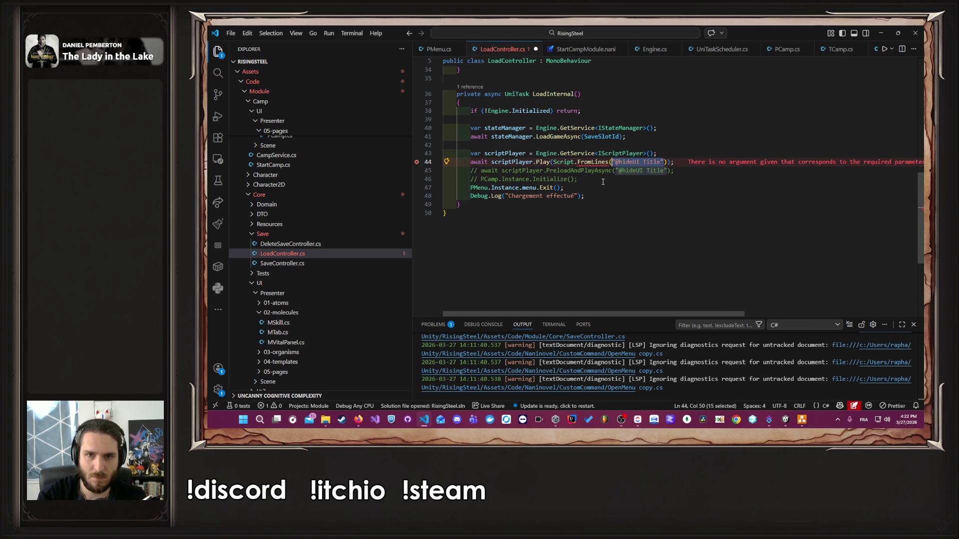
key(ctrl+z)
key(ctrl+z)
key(ctrl+z)
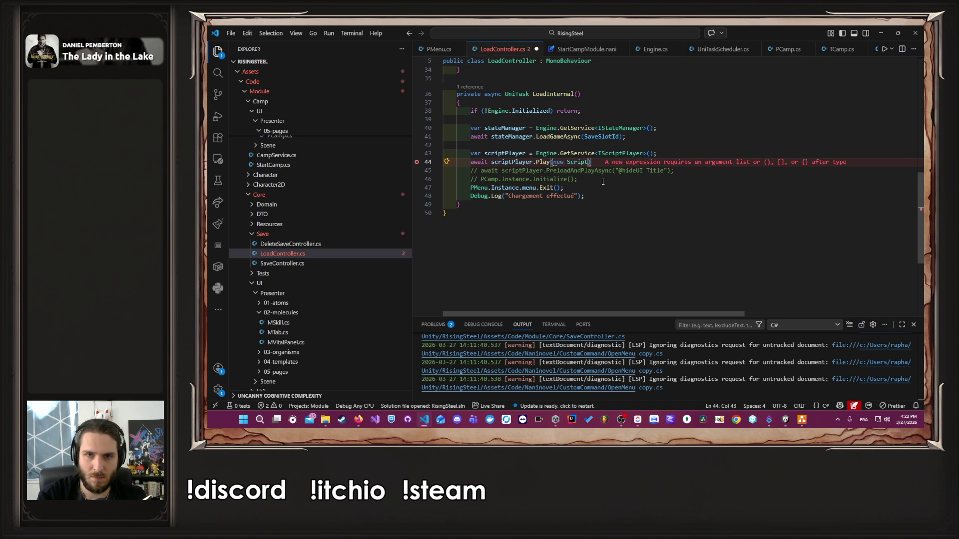
key(ctrl+z)
key(ctrl+z)
key(ctrl+z)
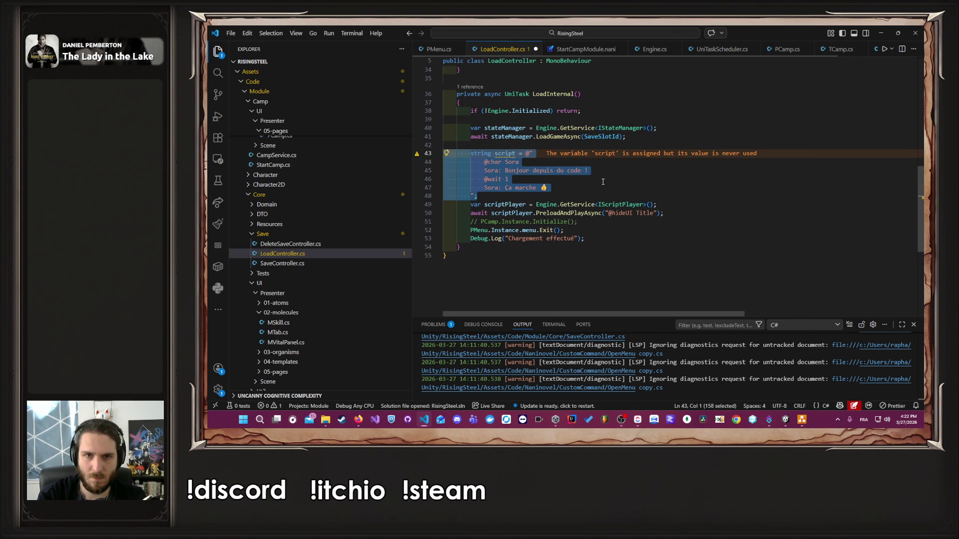
key(ctrl+z)
key(ctrl+z)
key(ctrl+z)
key(ctrl+z)
key(ctrl+z)
key(ctrl+z)
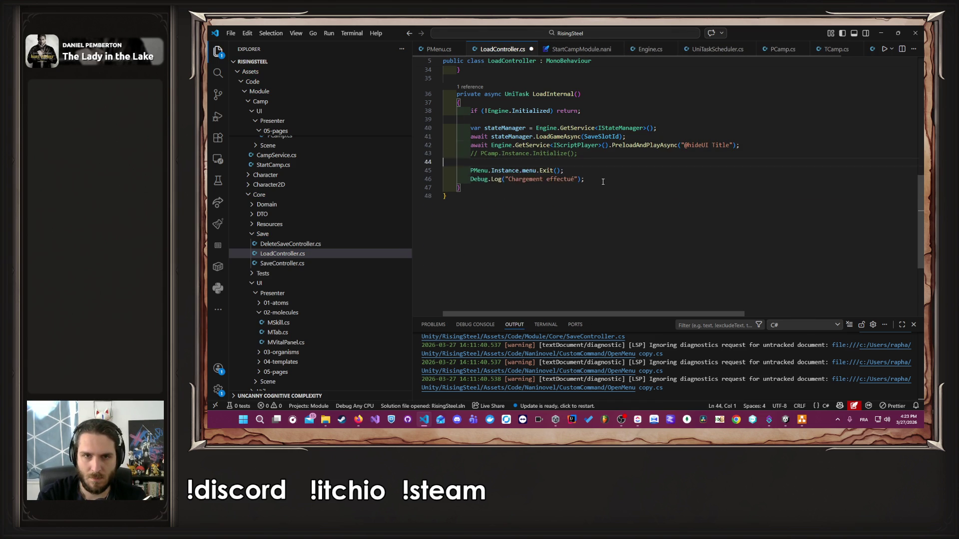
key(ctrl+z)
key(ctrl+z)
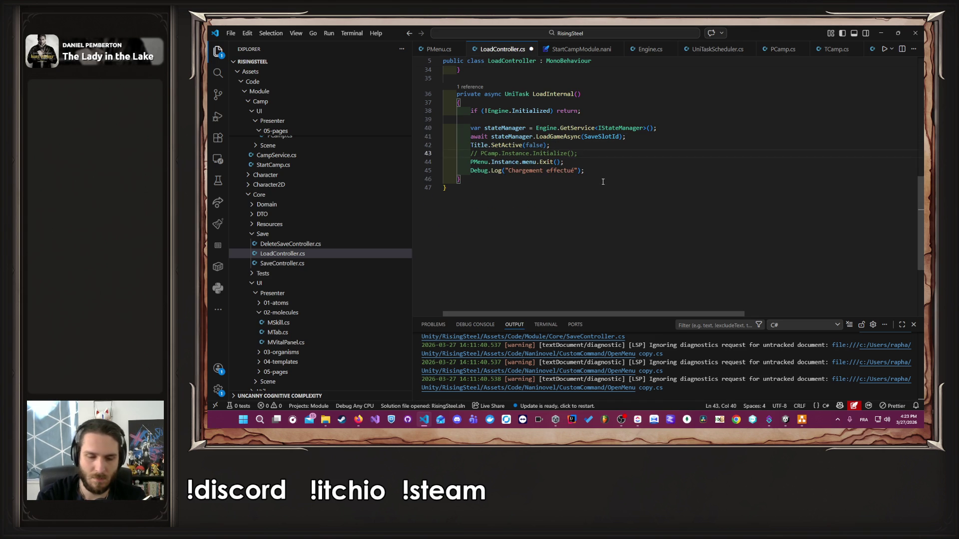
key(ctrl+y)
key(ctrl+y)
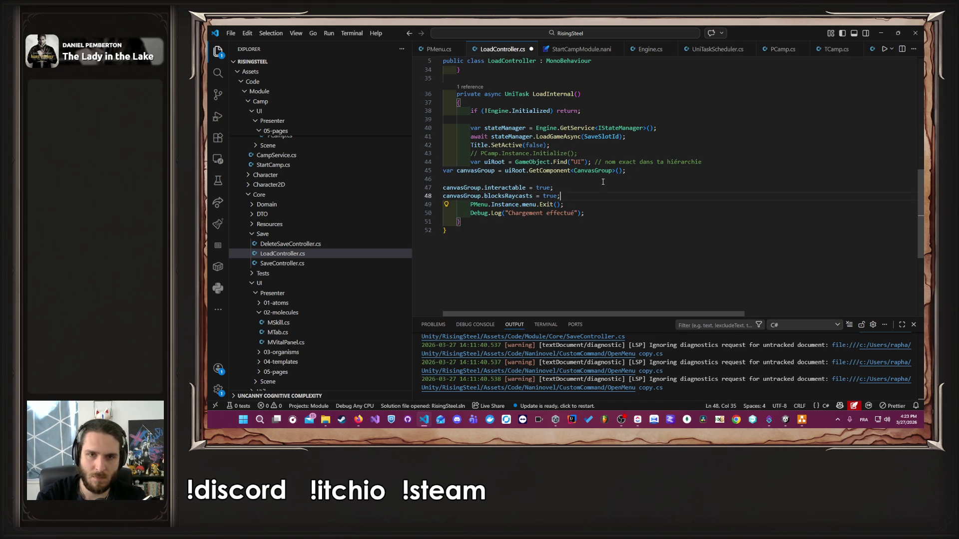
key(ctrl+z)
key(ctrl+z)
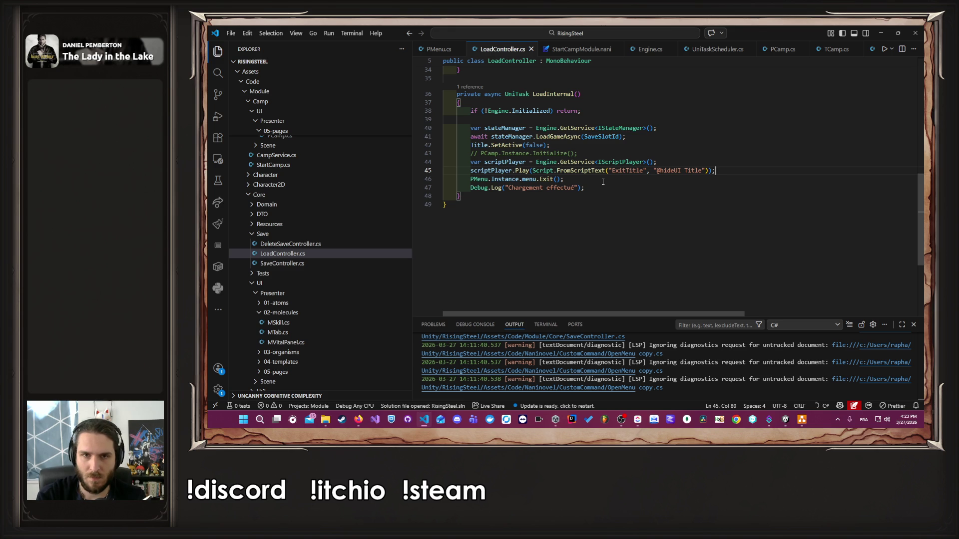
Move PMenu.Instance.menu.Exit() up two lines, save, and uncomment PCamp.Instance.Initialize()
key(Down)
key(alt+Up)
key(alt+Up)
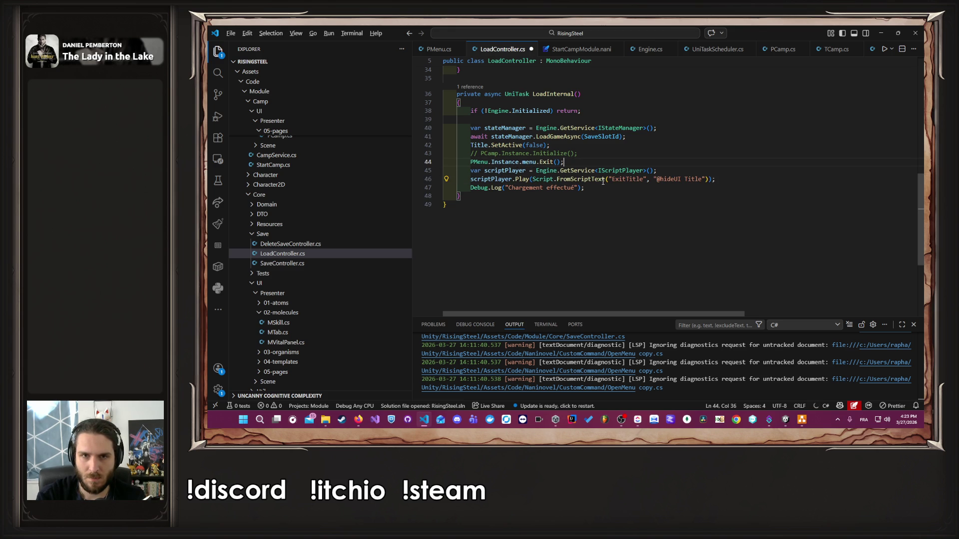
key(ctrl+s)
key(Up)
key(ctrl+slash)
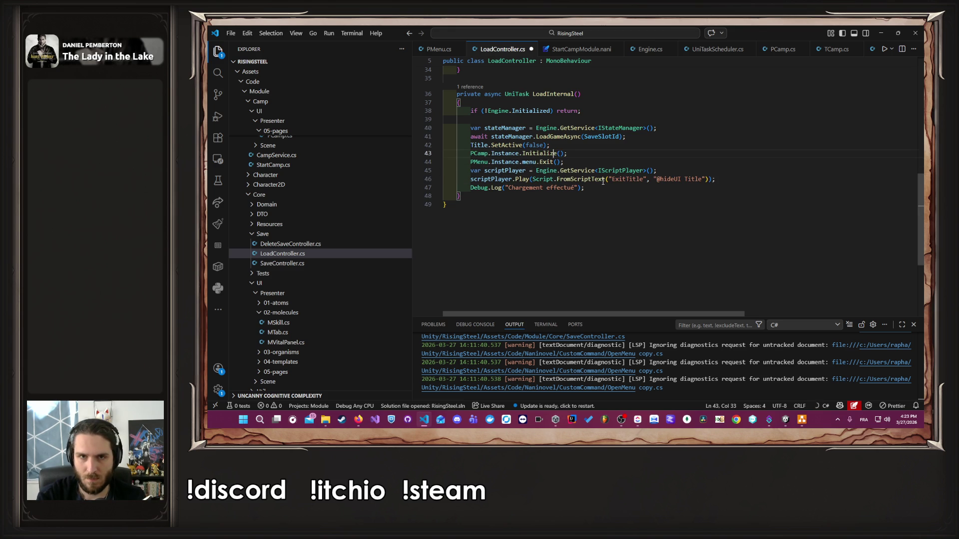
mouse_move(603, 181)
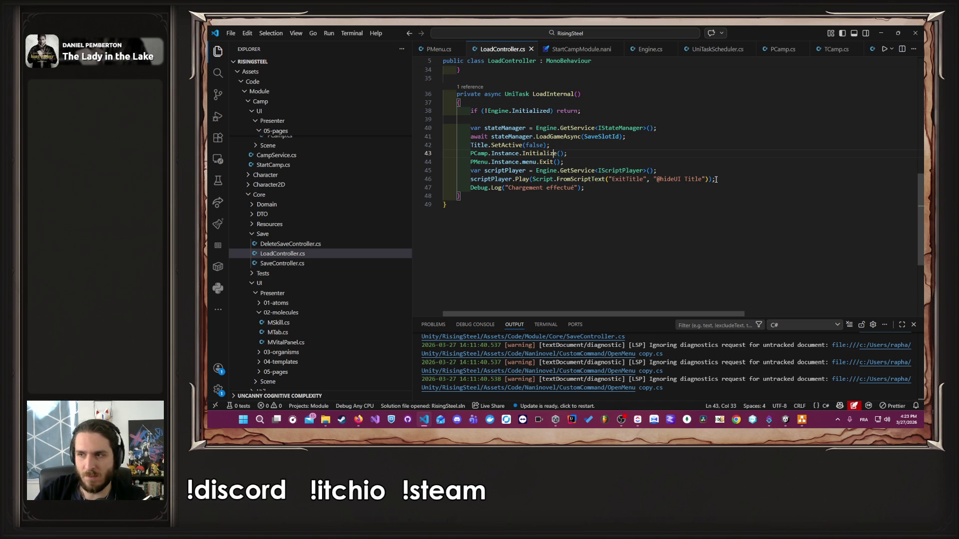
key(alt+Tab)
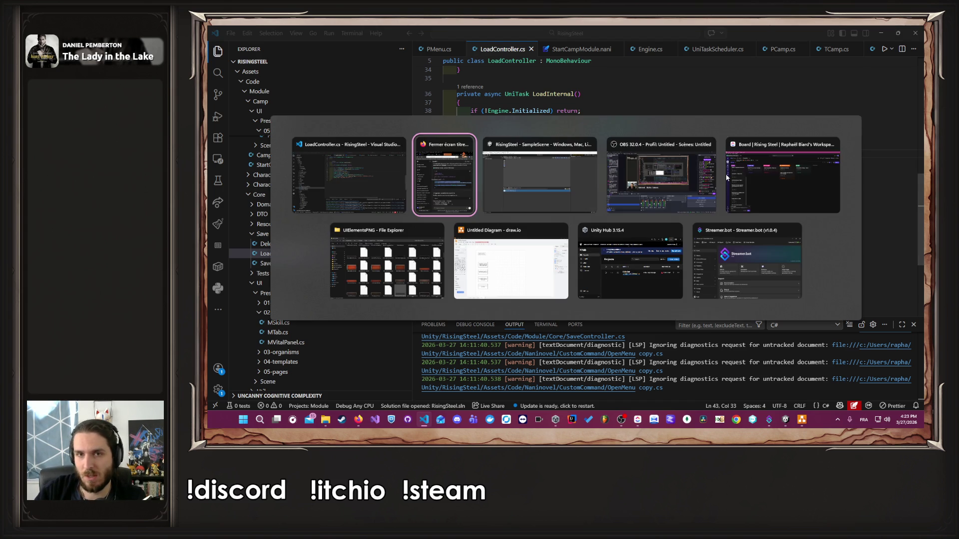
In Unity, clear the Console, start play mode and continue the saved game
key(alt+Tab)
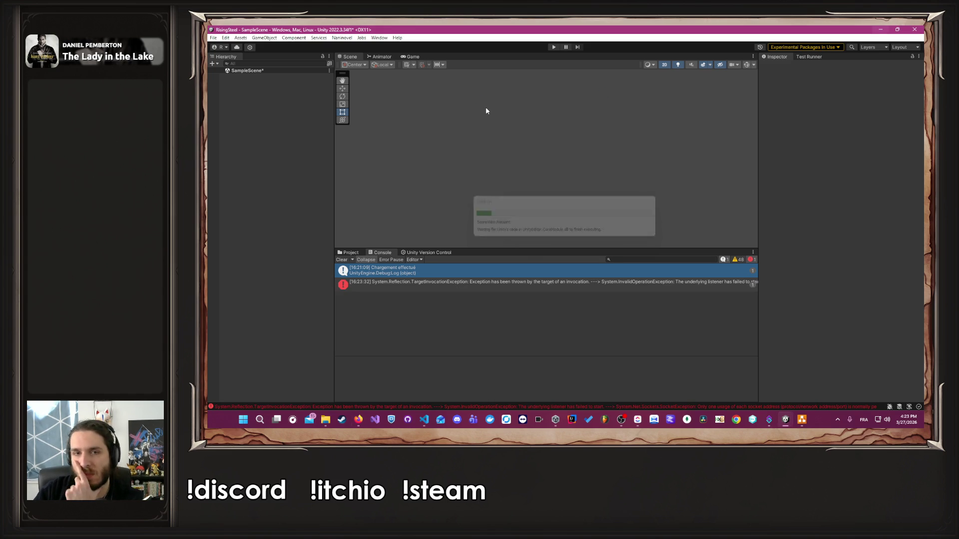
click(341, 260)
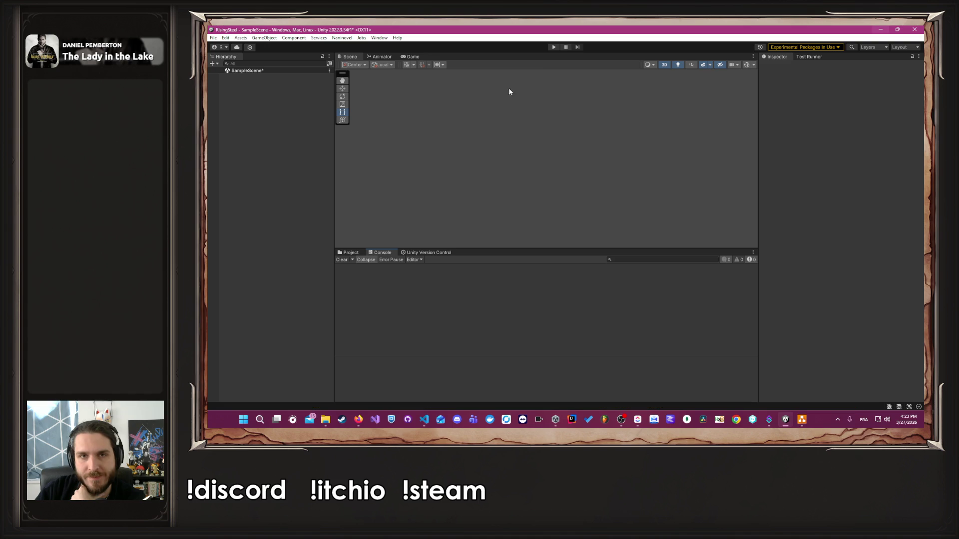
click(554, 47)
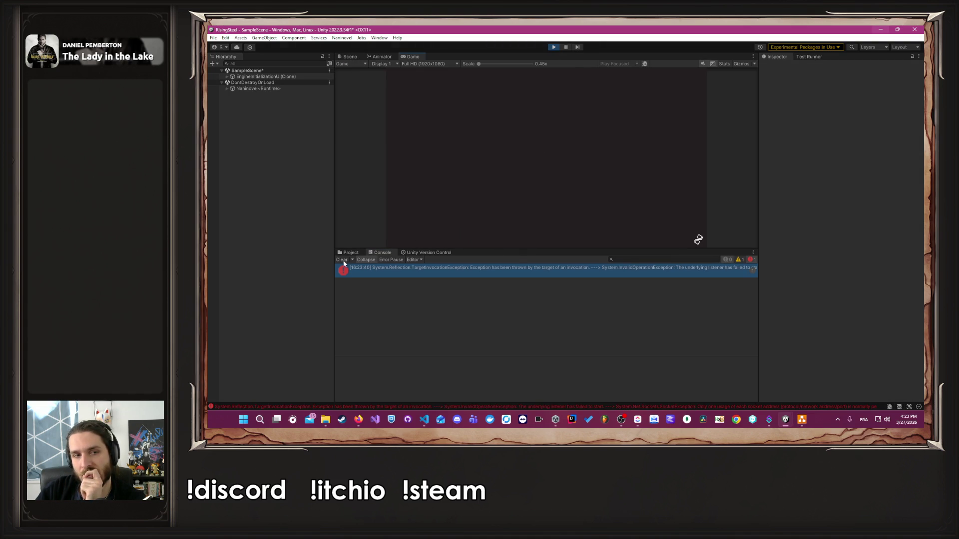
click(541, 139)
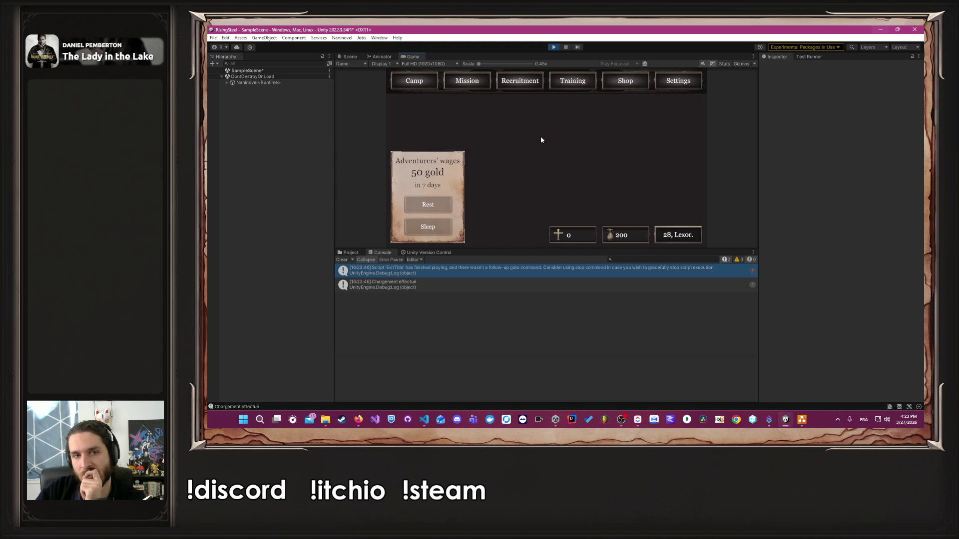
Open the ExitTitle log's stack trace, enlarge it and select all its text, then return to LoadController.cs
click(508, 267)
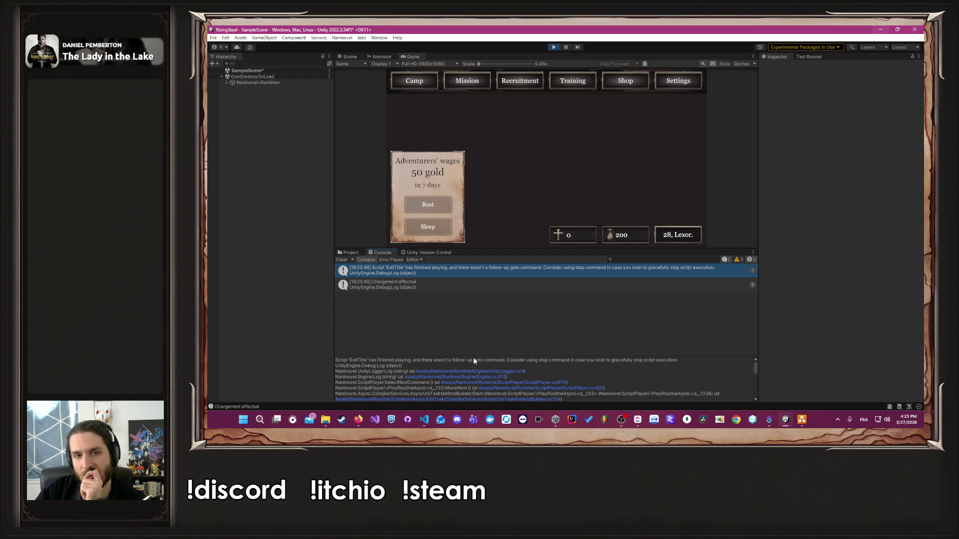
mouse_move(469, 357)
mouse_down()
mouse_move(459, 336)
mouse_move(467, 313)
mouse_move(477, 317)
mouse_up()
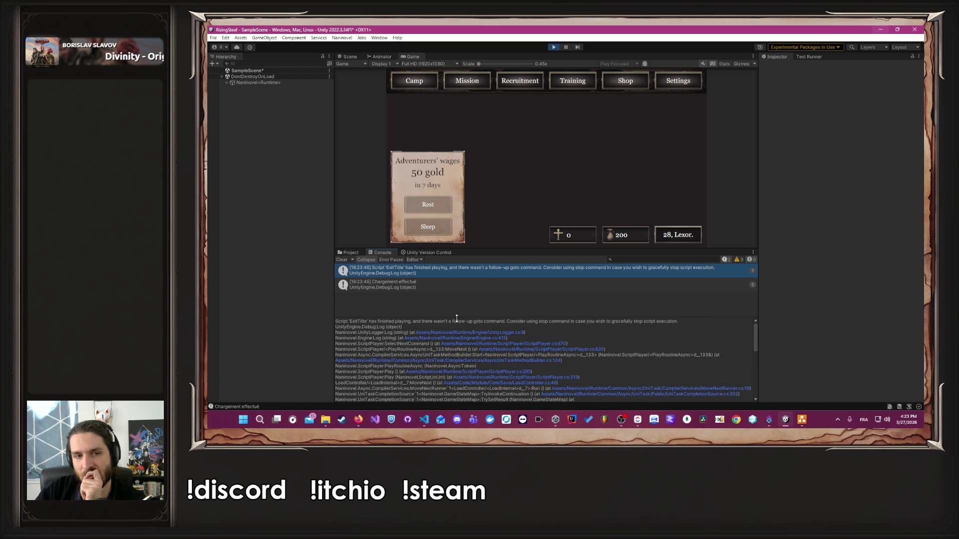
click(462, 323)
key(ctrl+a)
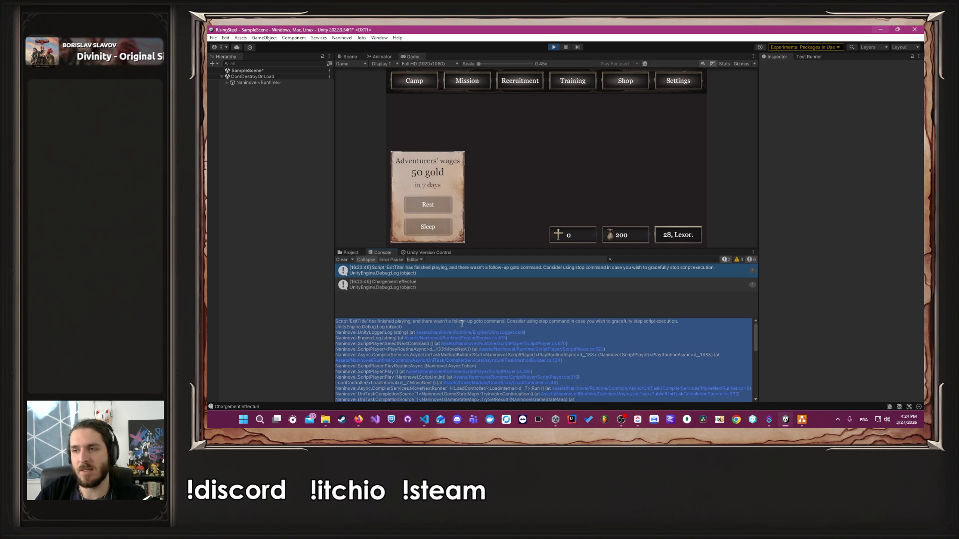
key(alt+Tab)
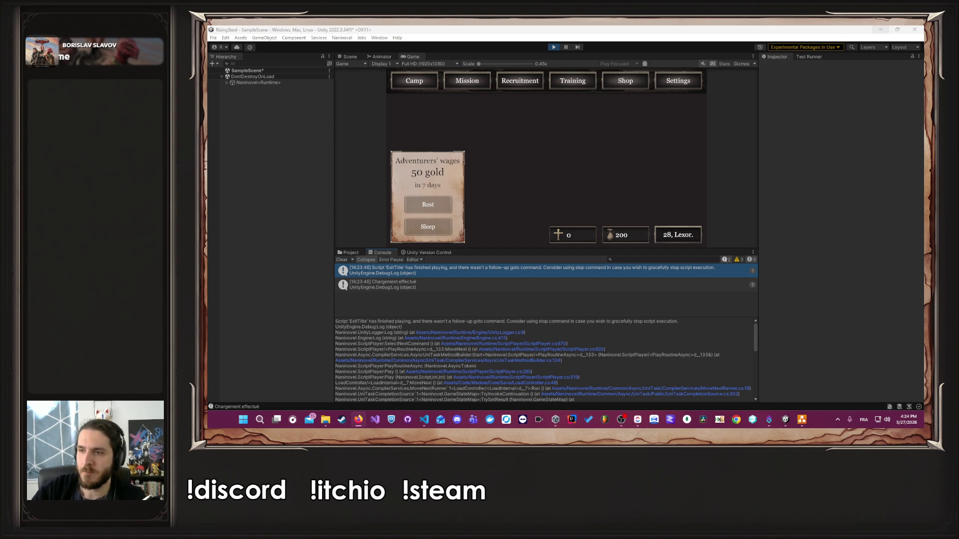
key(alt+Tab)
key(Tab)
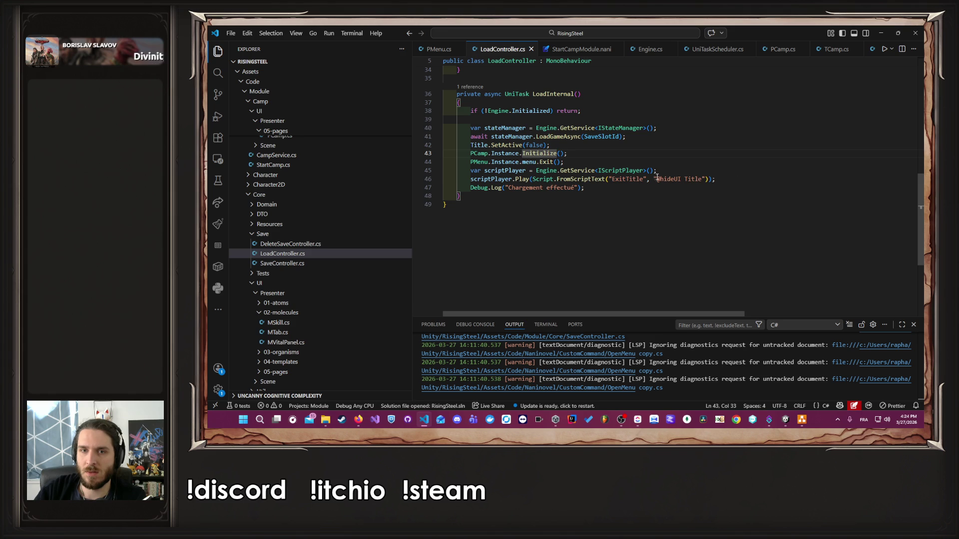
mouse_move(657, 170)
mouse_down()
mouse_move(408, 163)
mouse_move(400, 152)
mouse_up()
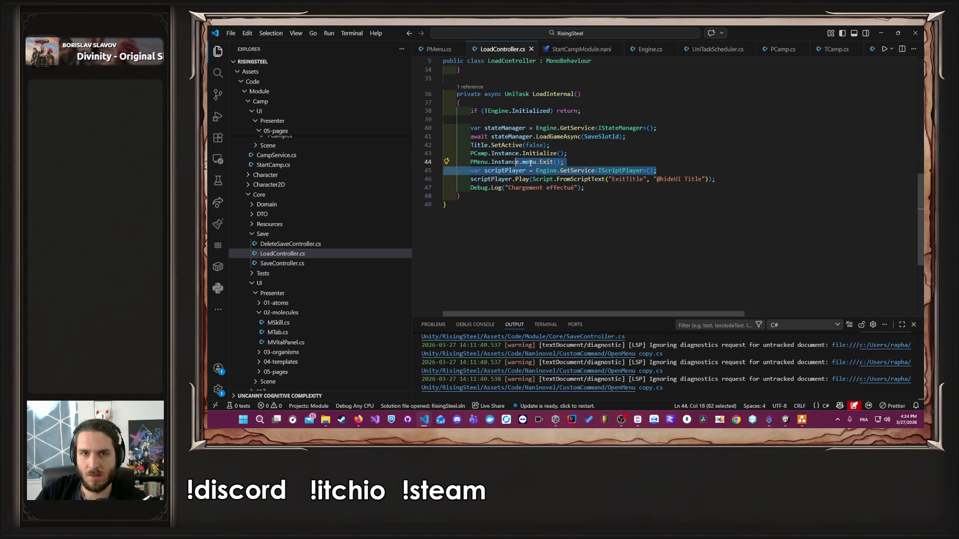
click(604, 155)
drag(609, 160, 602, 157)
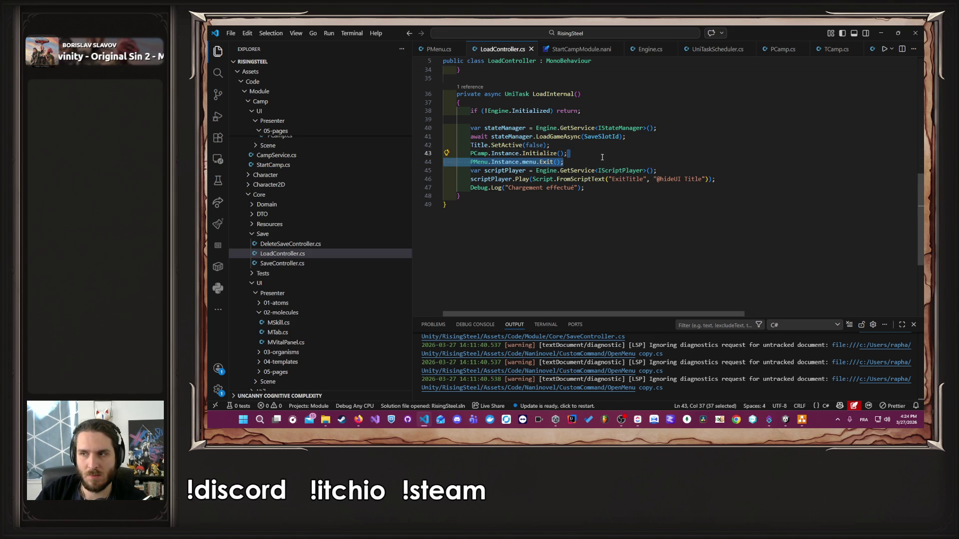
click(649, 179)
key(Return)
key(ctrl+z)
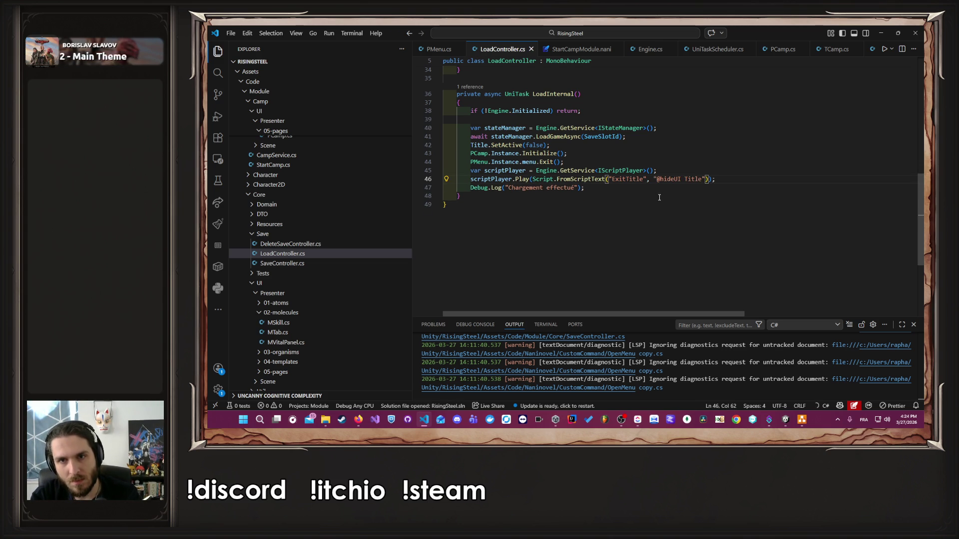
text(#)
key(BackSpace)
text(@)
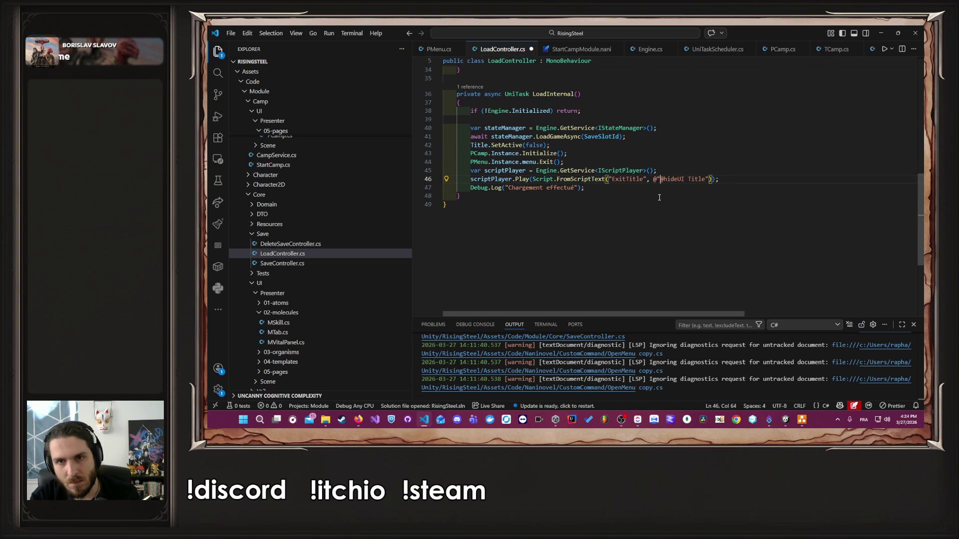
key(Return)
key(ctrl+Right)
key(ctrl+Right)
key(Return)
key(Return)
key(Up)
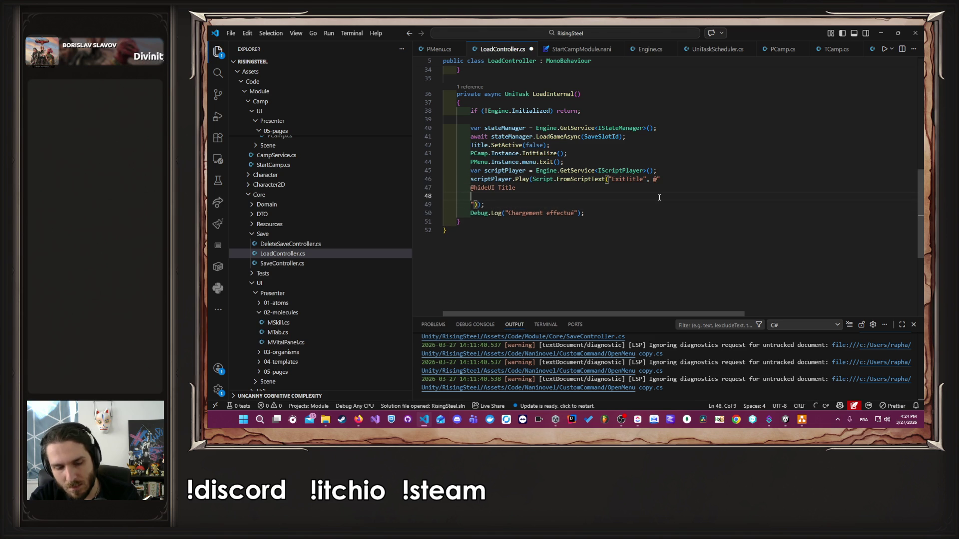
text(@goto StartCamp)
key(ctrl+s)
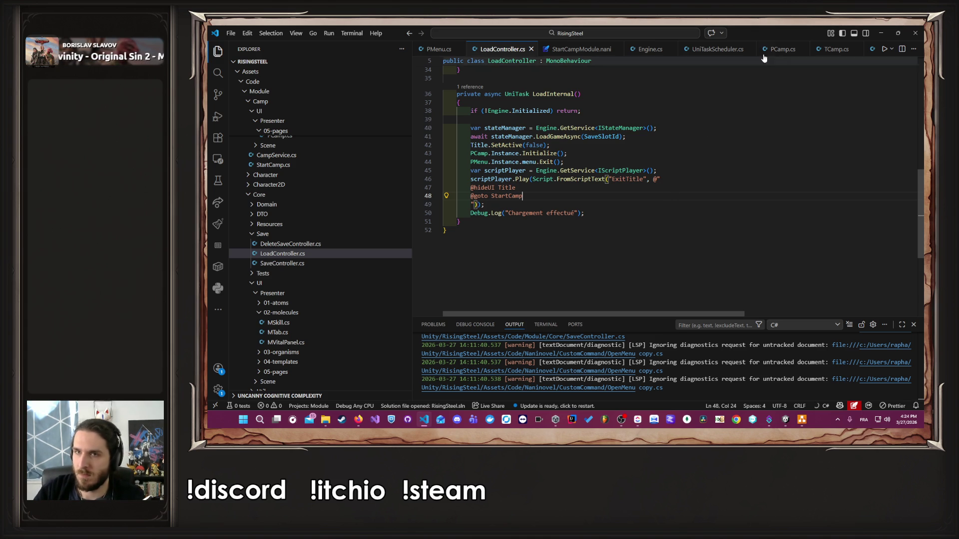
key(alt+Tab)
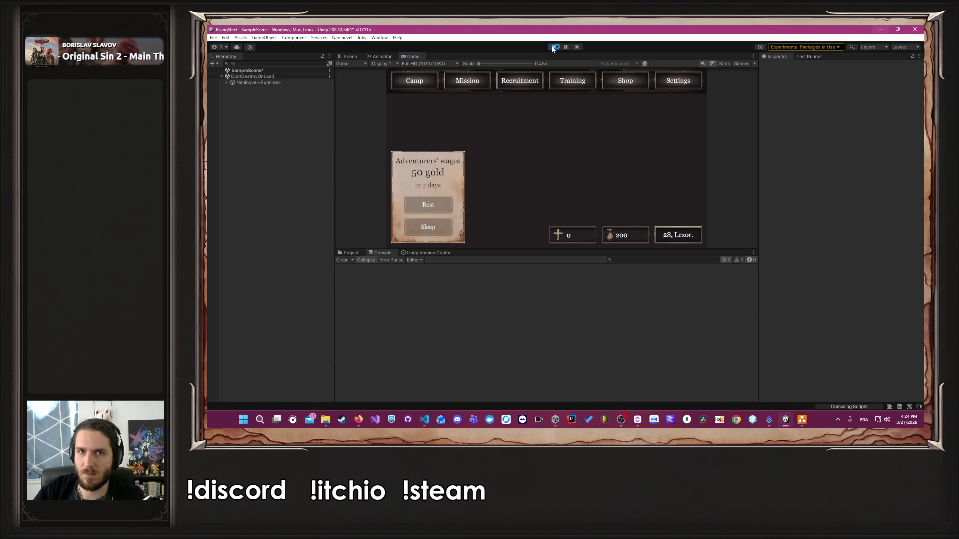
Replay the game with a cleared Console, continue the save, and open the StartCamp load error
click(552, 48)
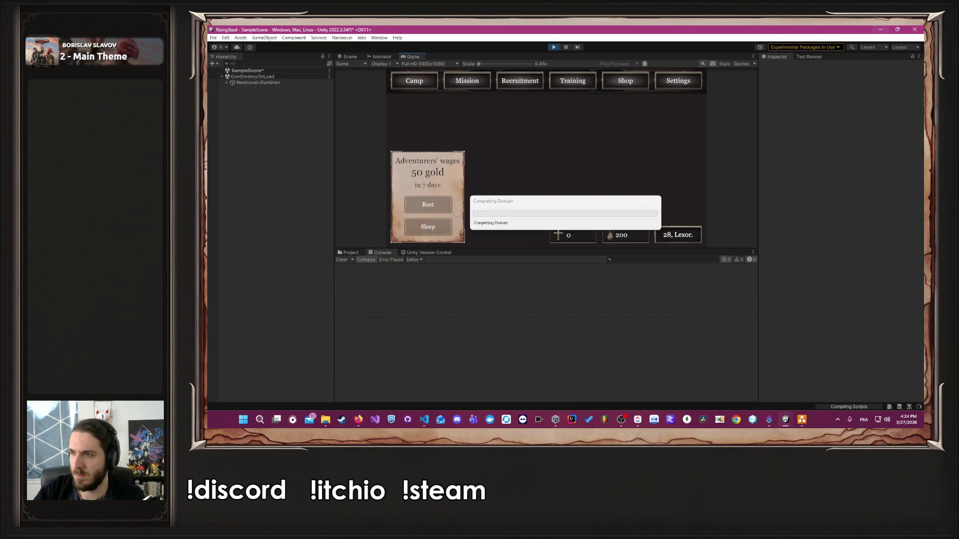
click(342, 259)
click(555, 47)
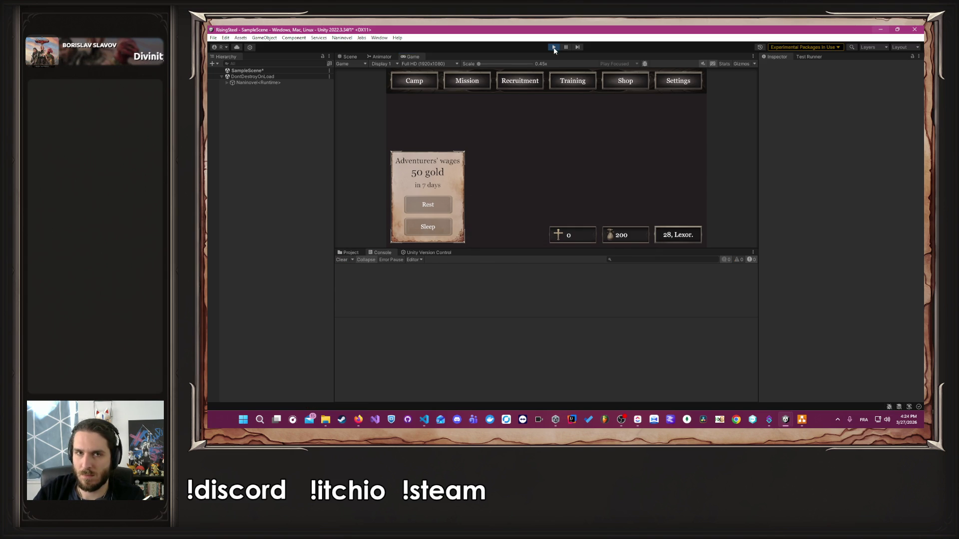
click(555, 48)
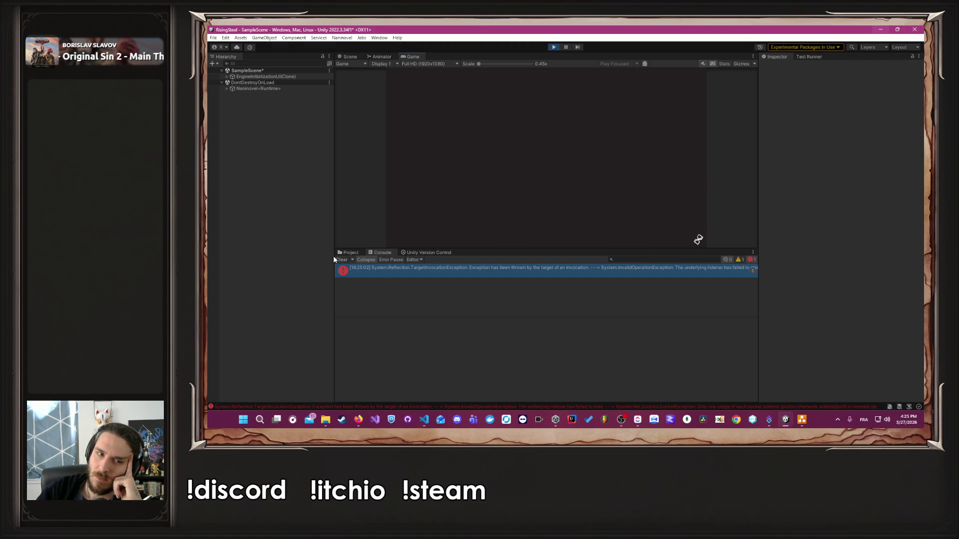
click(341, 260)
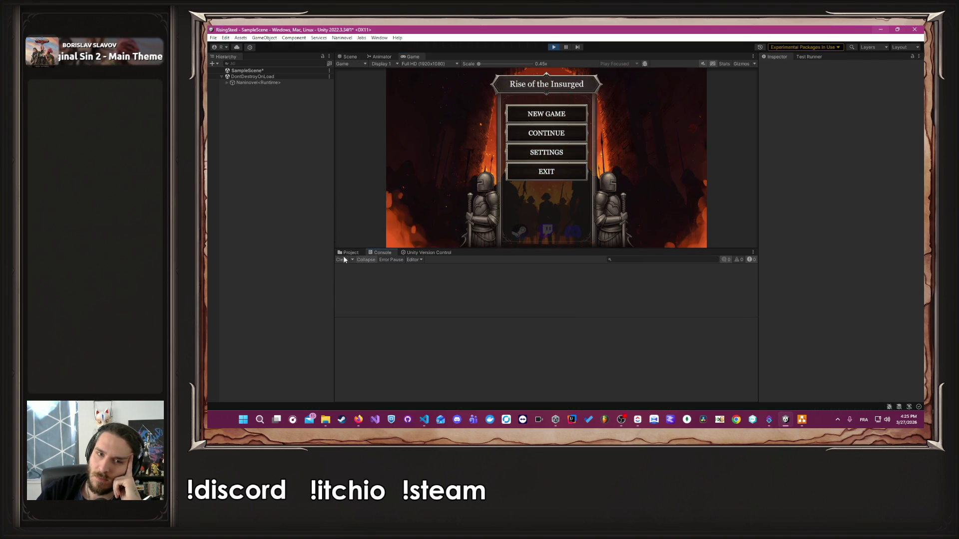
click(557, 140)
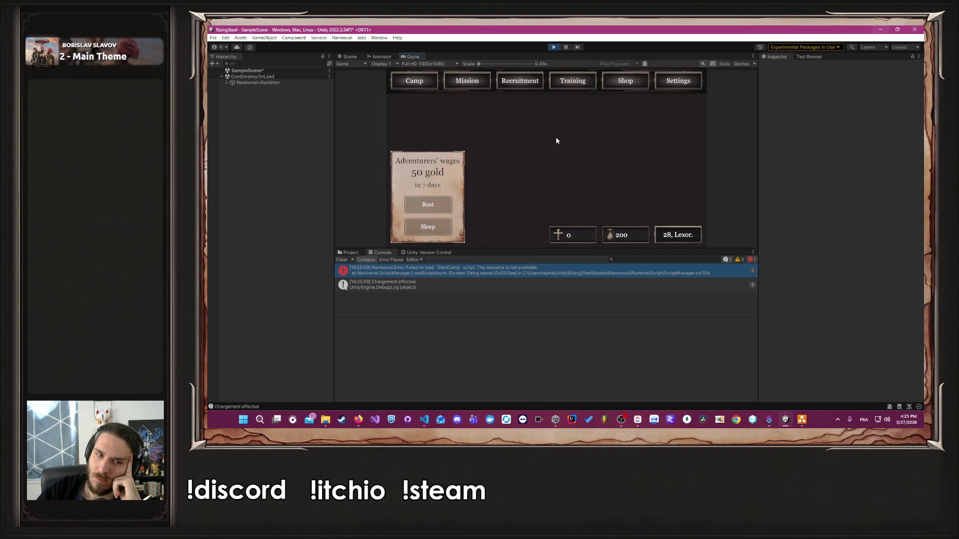
click(483, 276)
double_click(483, 276)
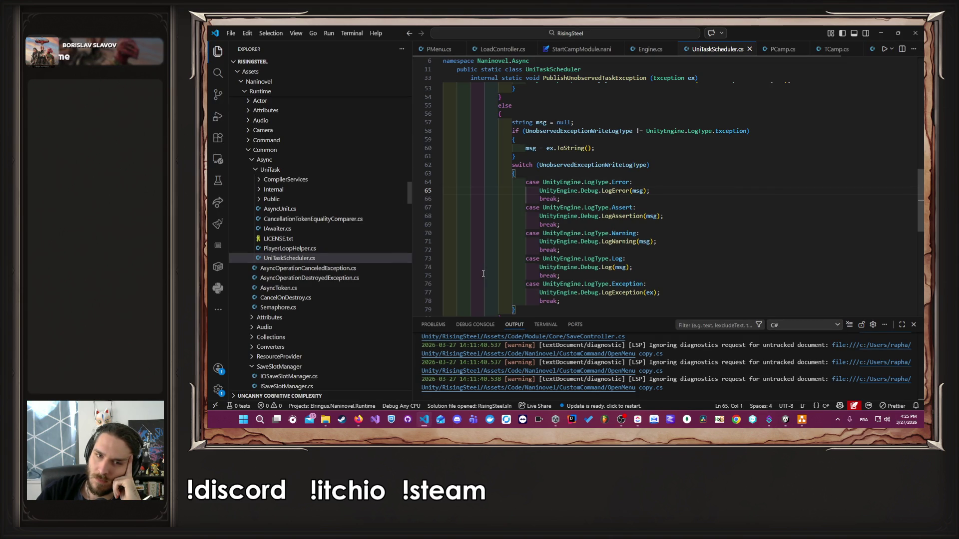
Change the goto target in LoadController.cs to StartCampModule and save
click(502, 49)
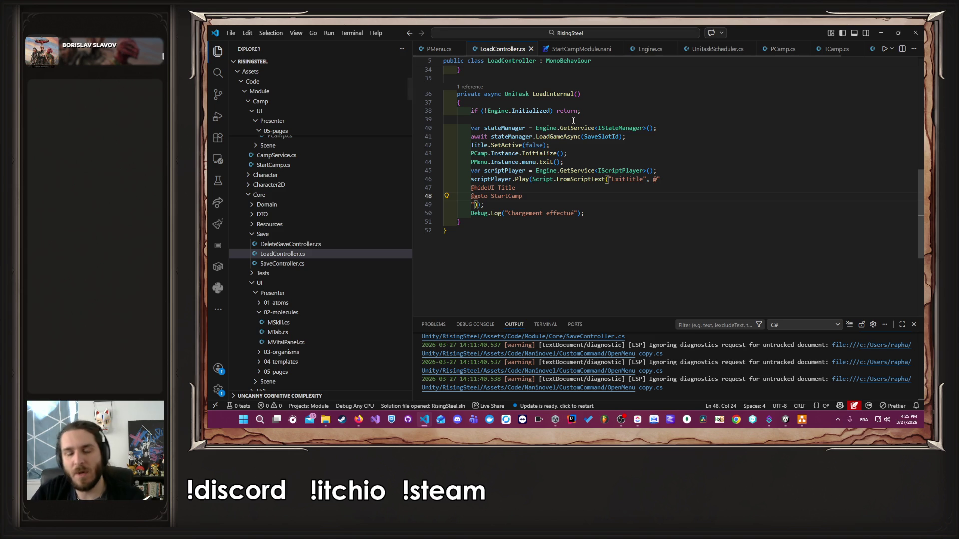
text(Mcdule)
key(ctrl+s)
click(882, 31)
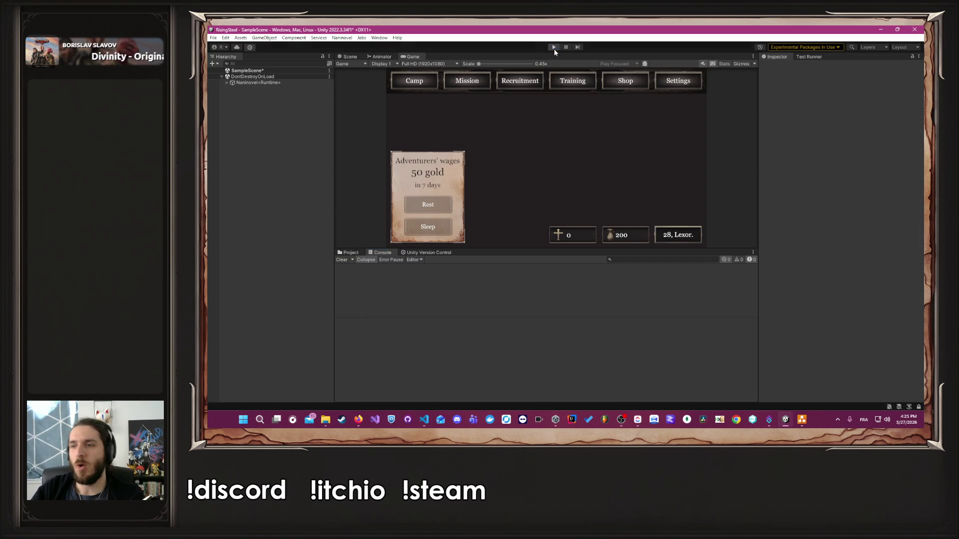
Run the game, clear the Console and continue the save to reach the camp screen, then return to LoadController.cs
click(554, 48)
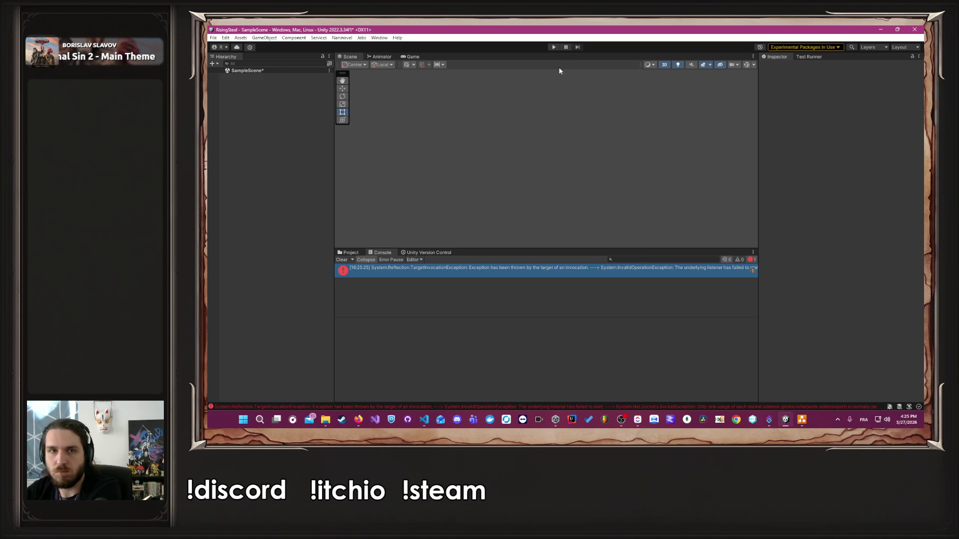
click(554, 47)
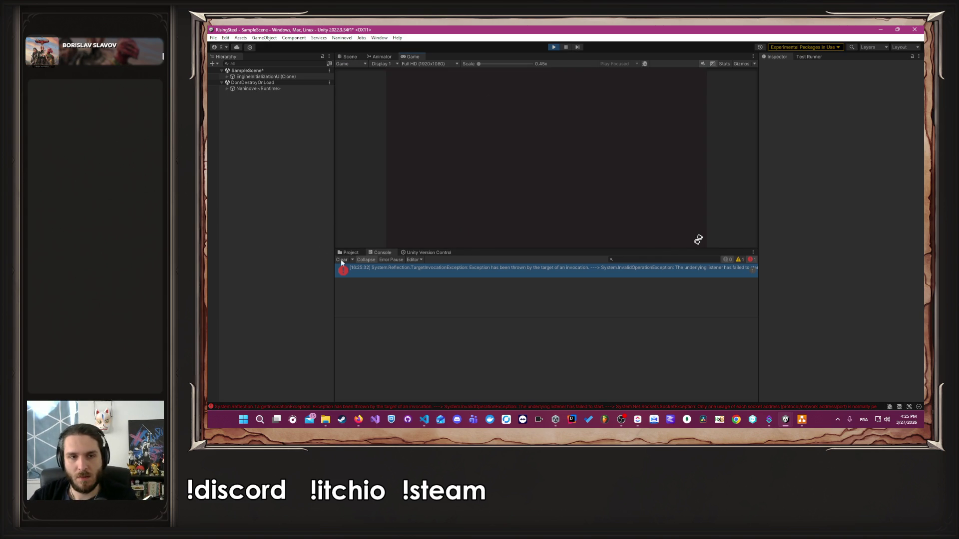
click(341, 260)
click(546, 134)
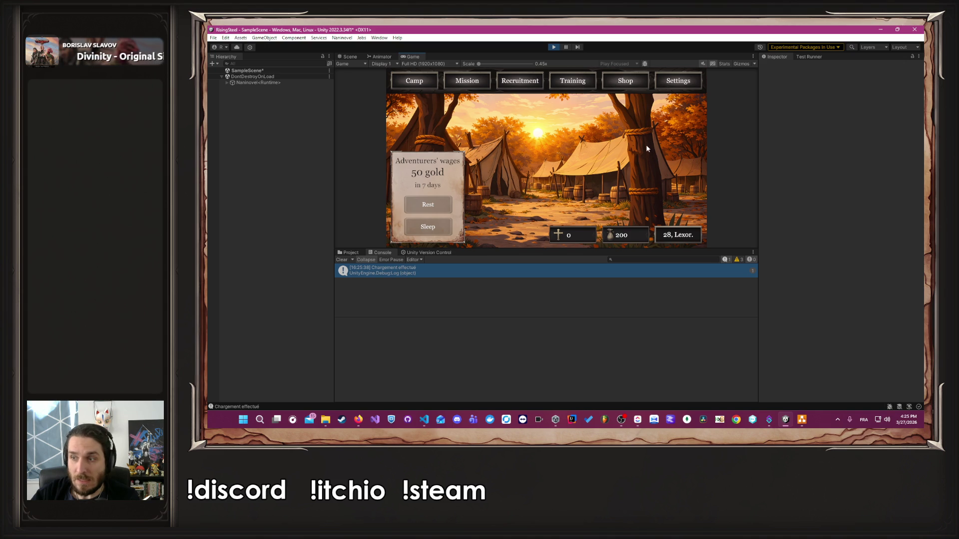
key(alt+Tab)
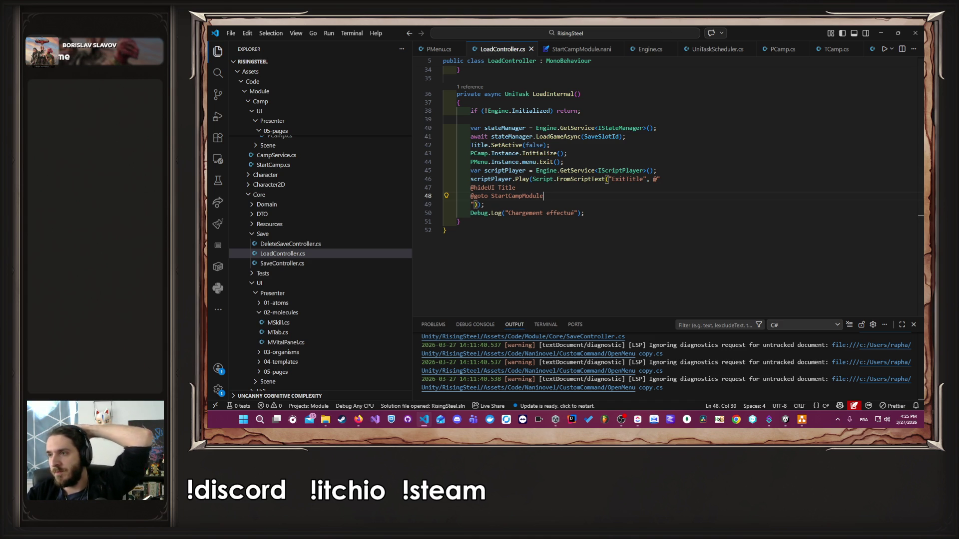
key(alt+Tab)
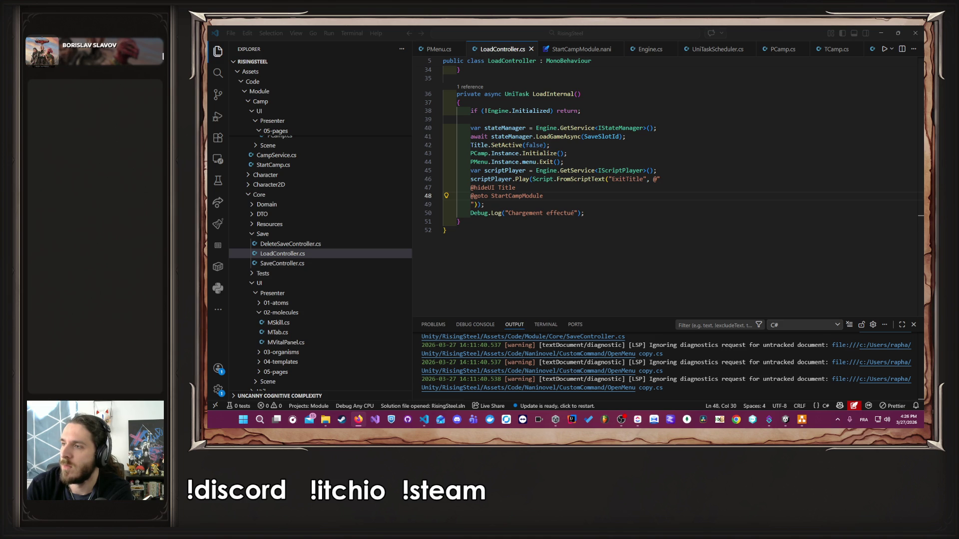
key(alt+Tab)
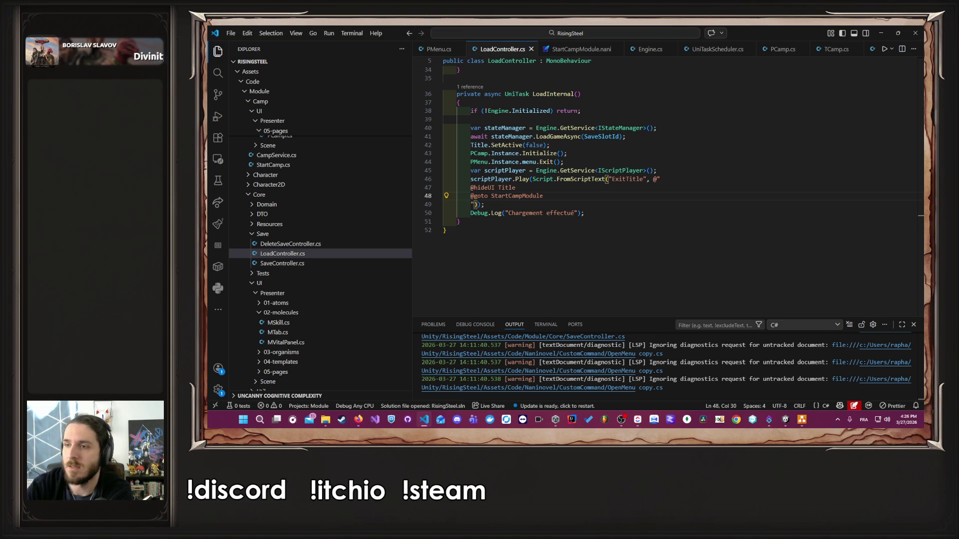
click(593, 204)
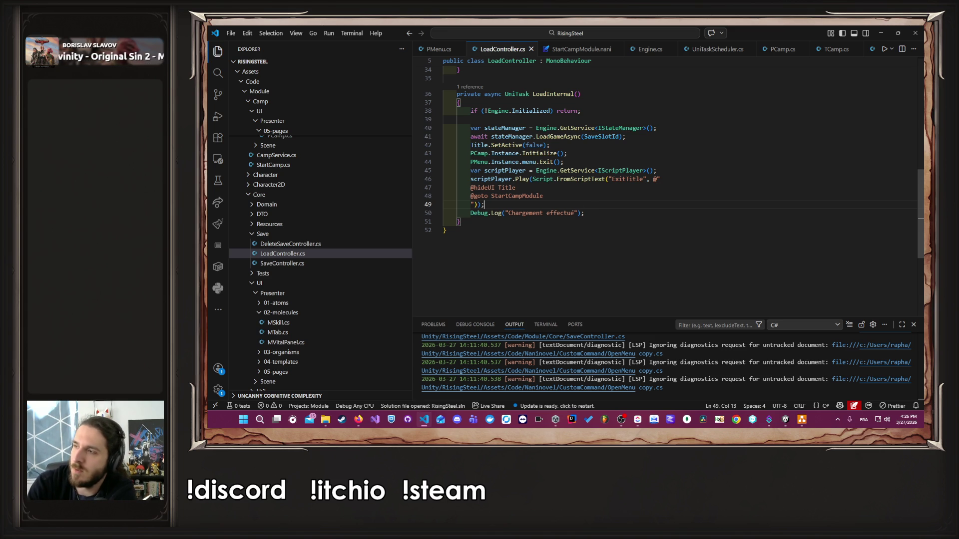
key(alt+Tab)
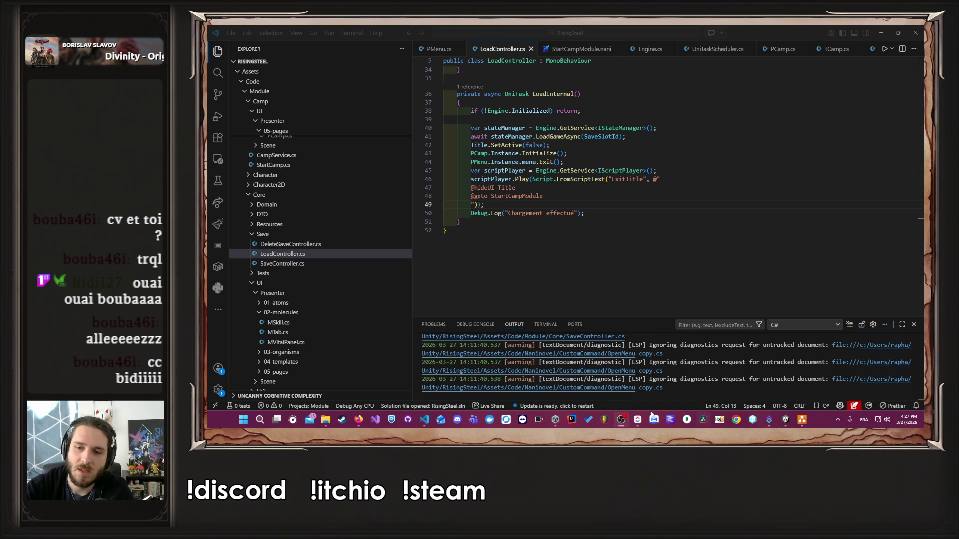
Bring Unity forward, stop play mode and enlarge the Scene view above the Console
click(785, 420)
click(553, 47)
drag(571, 248, 571, 301)
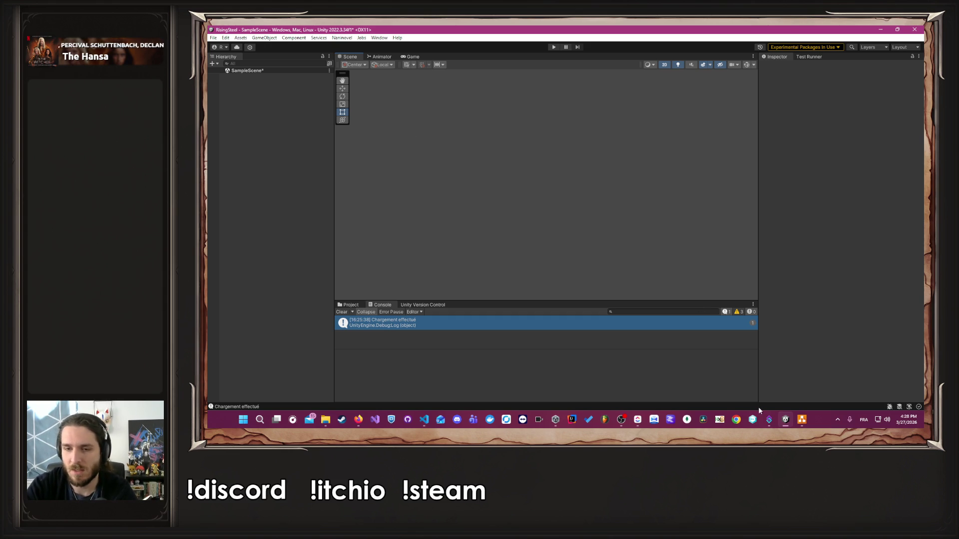
click(769, 420)
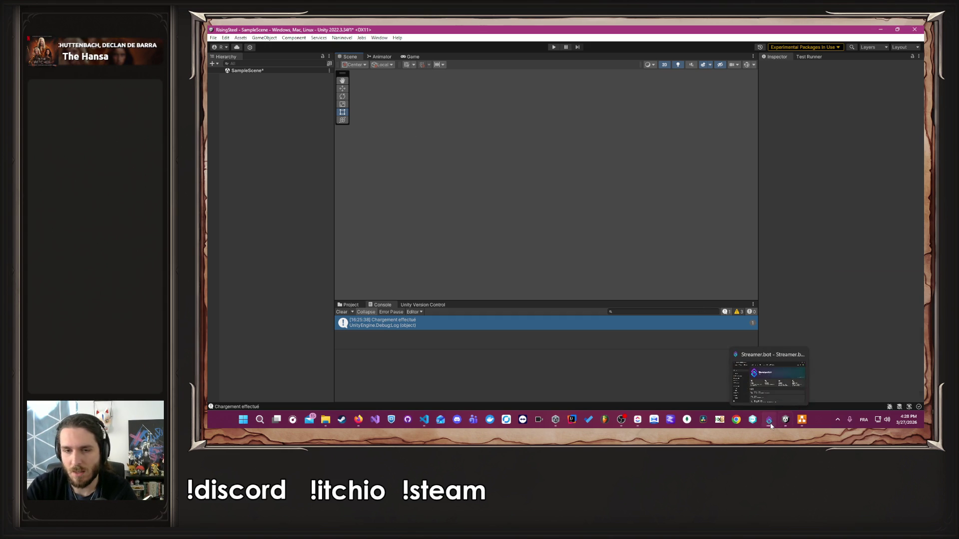
click(638, 420)
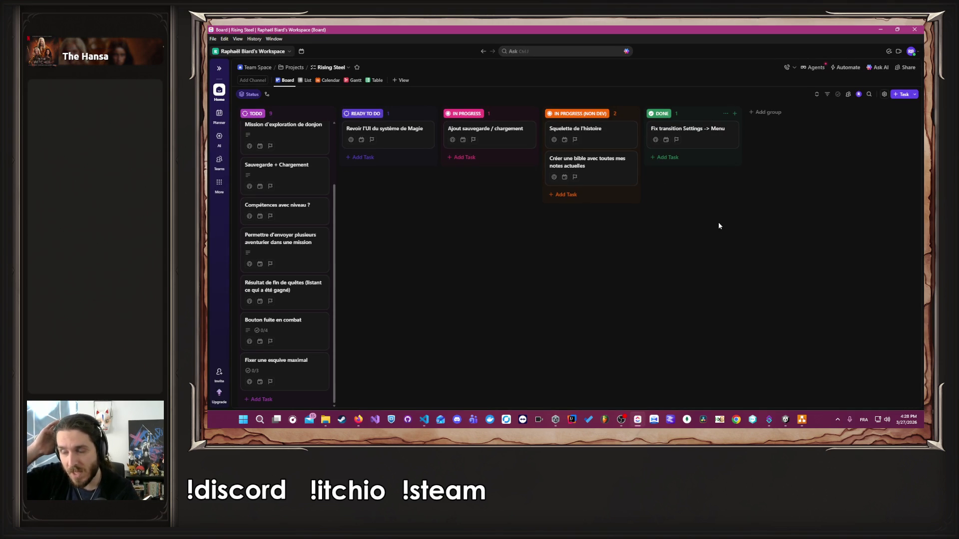
click(880, 29)
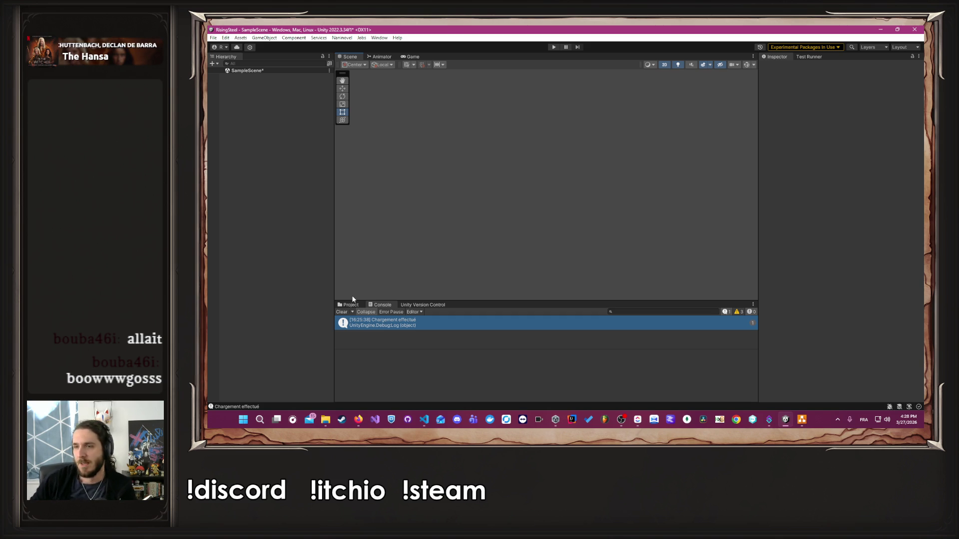
click(341, 37)
mouse_move(370, 83)
click(455, 149)
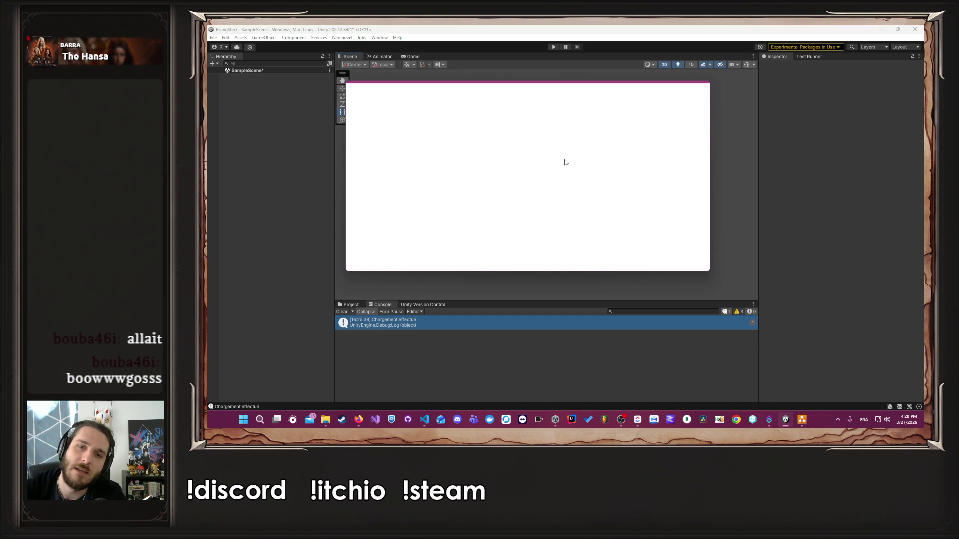
scroll(620, 191, down, 2)
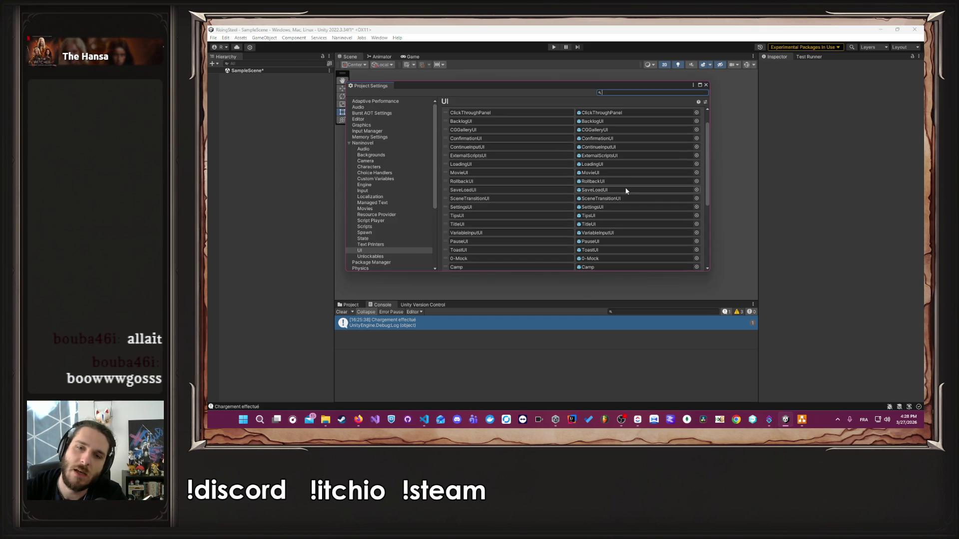
scroll(632, 204, down, 5)
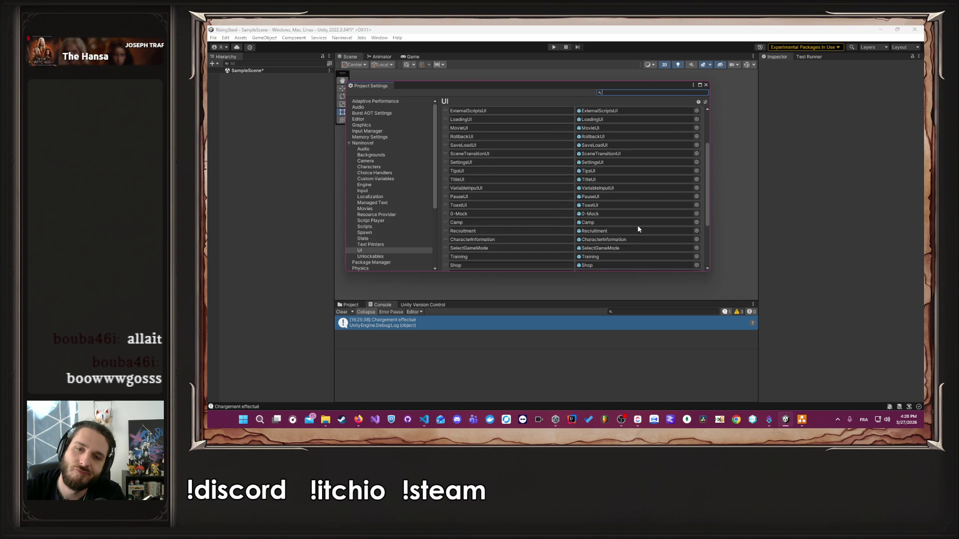
scroll(646, 233, up, 7)
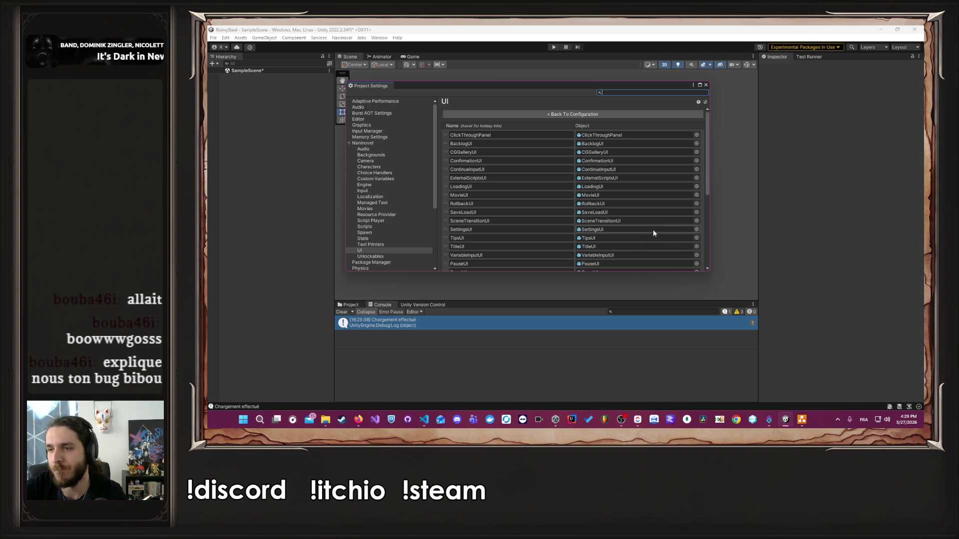
click(707, 84)
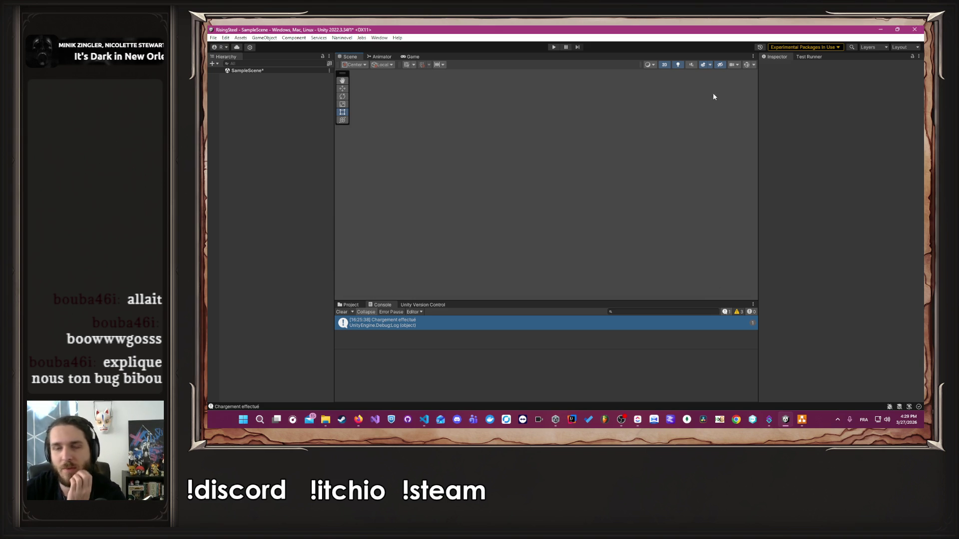
Run the game and continue the saved game to the camp screen with a cleared Console
click(553, 47)
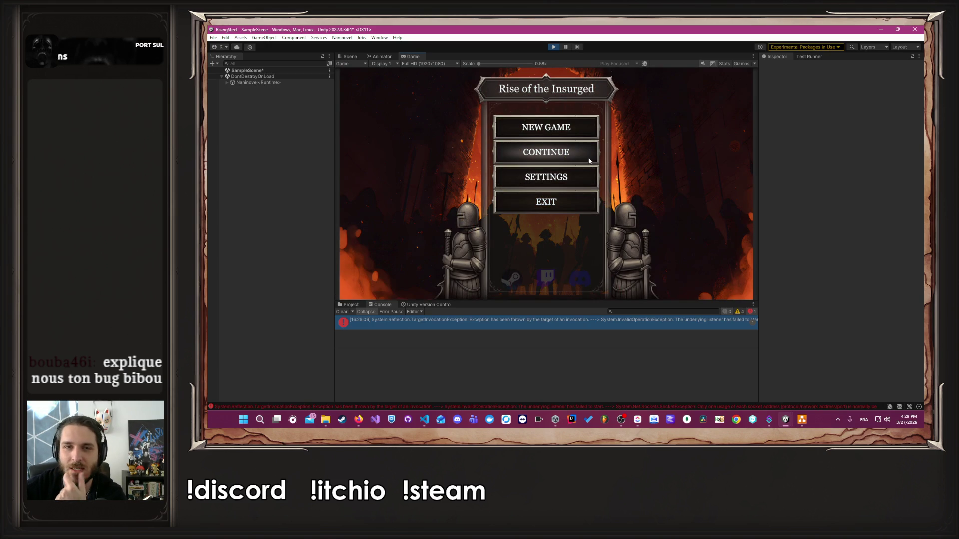
click(589, 160)
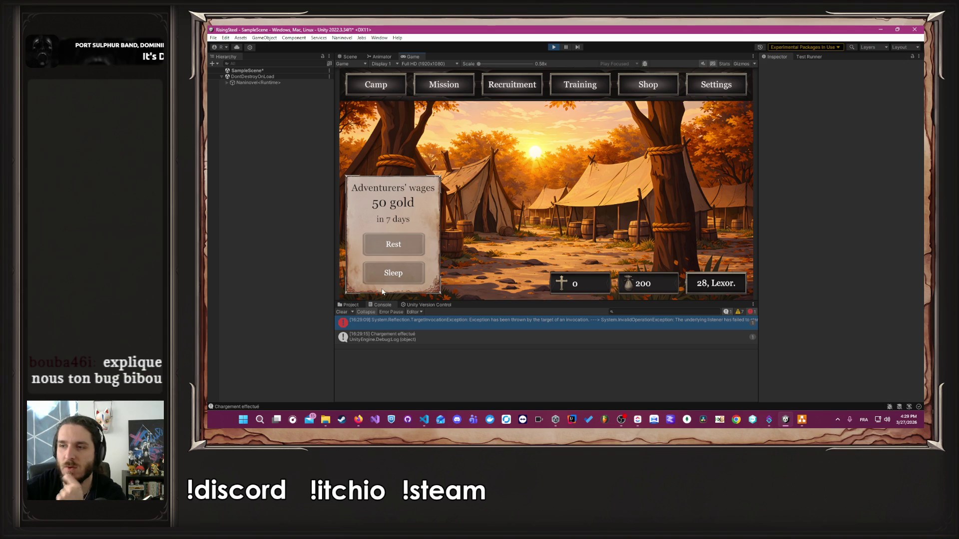
click(342, 312)
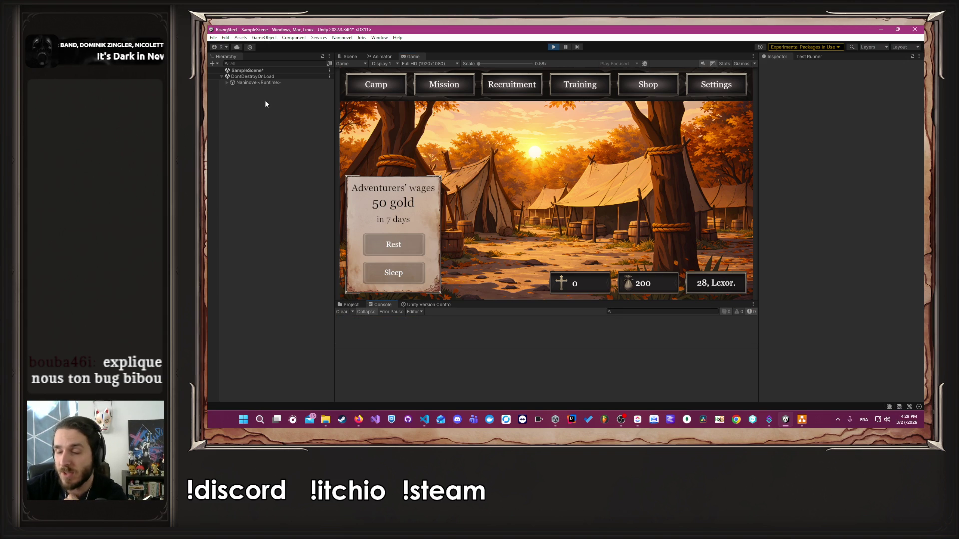
Make the Naninovel runtime UI canvas group interactable, test the Training screen, then restart play mode
click(228, 83)
click(243, 125)
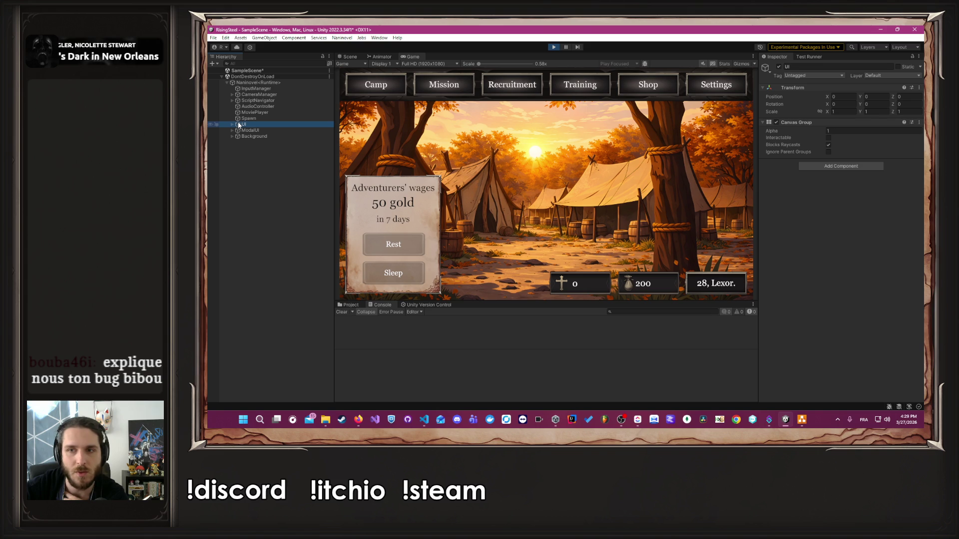
click(828, 140)
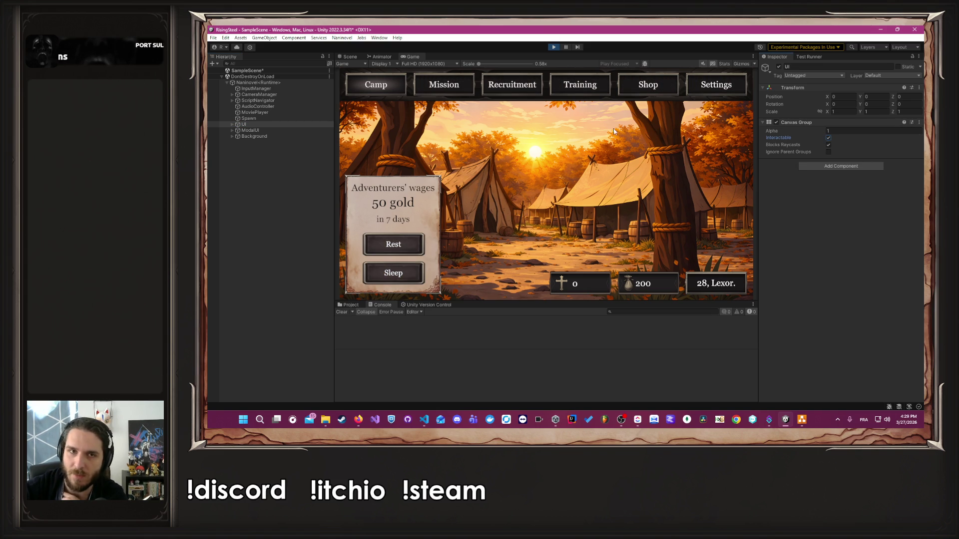
click(562, 92)
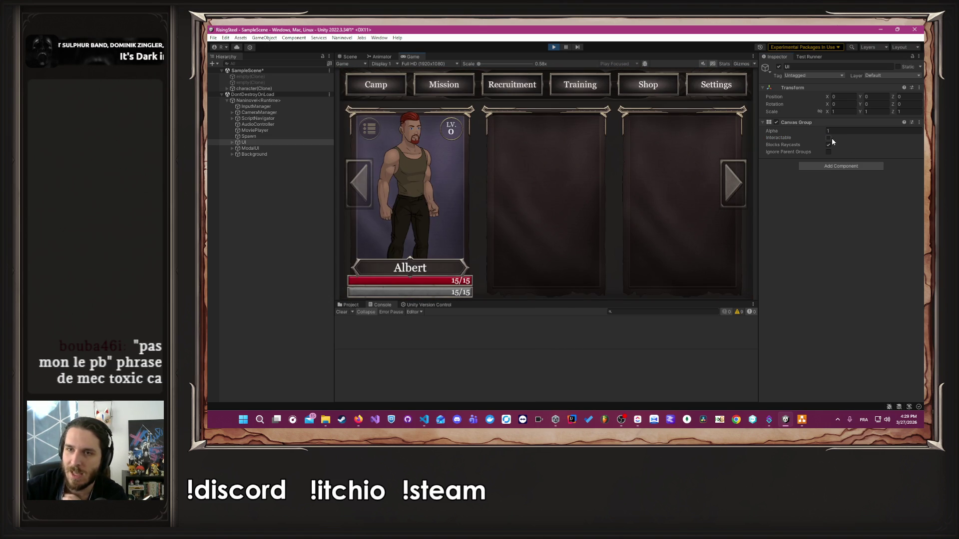
click(829, 138)
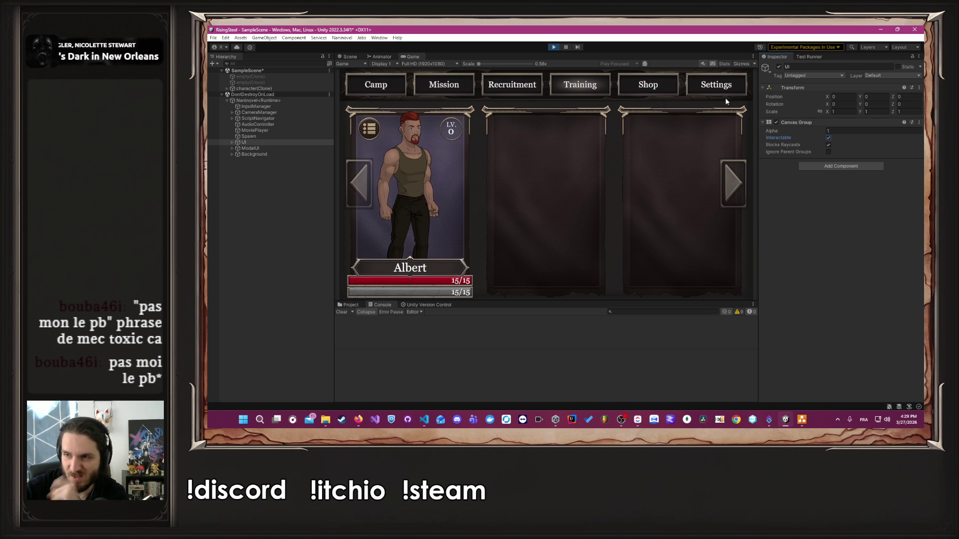
click(553, 47)
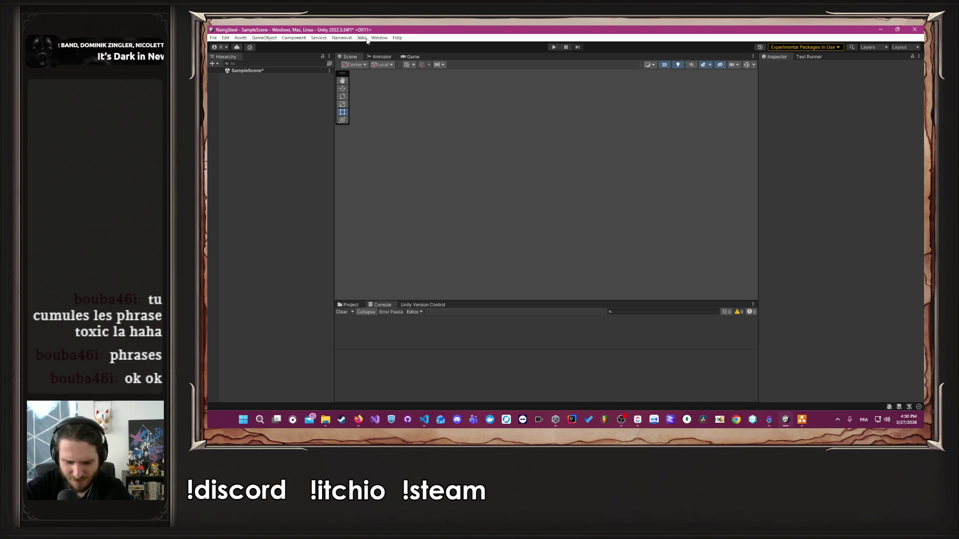
click(553, 47)
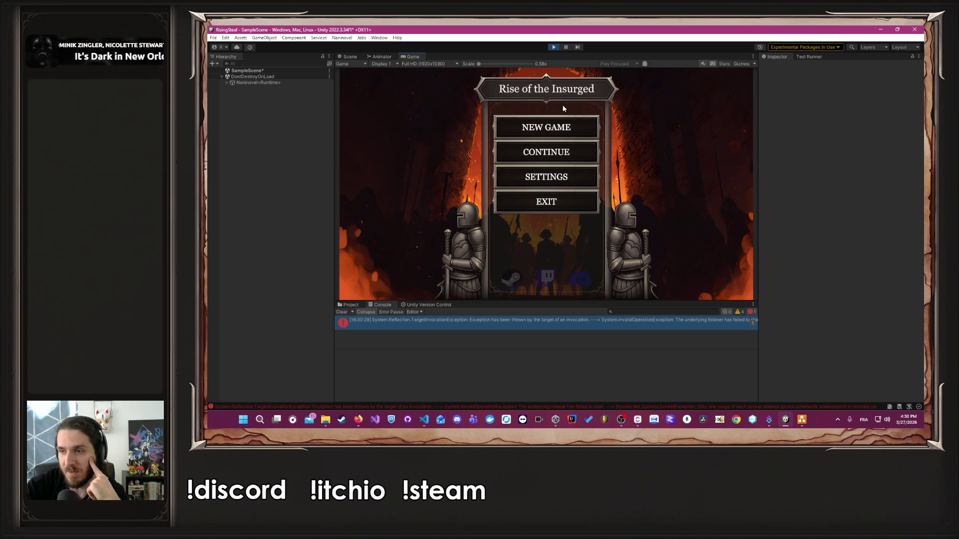
Stop the game at its title menu and open the Naninovel menu
click(555, 47)
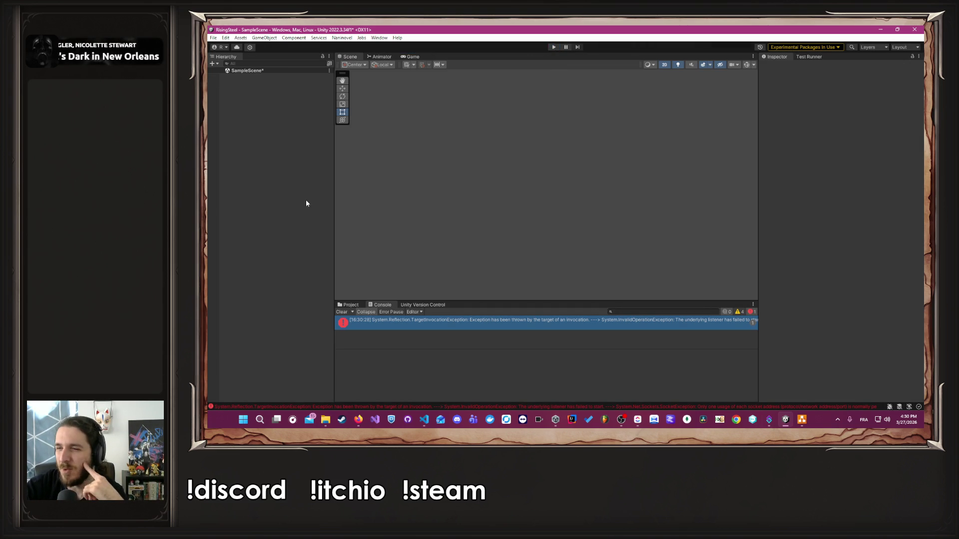
click(341, 39)
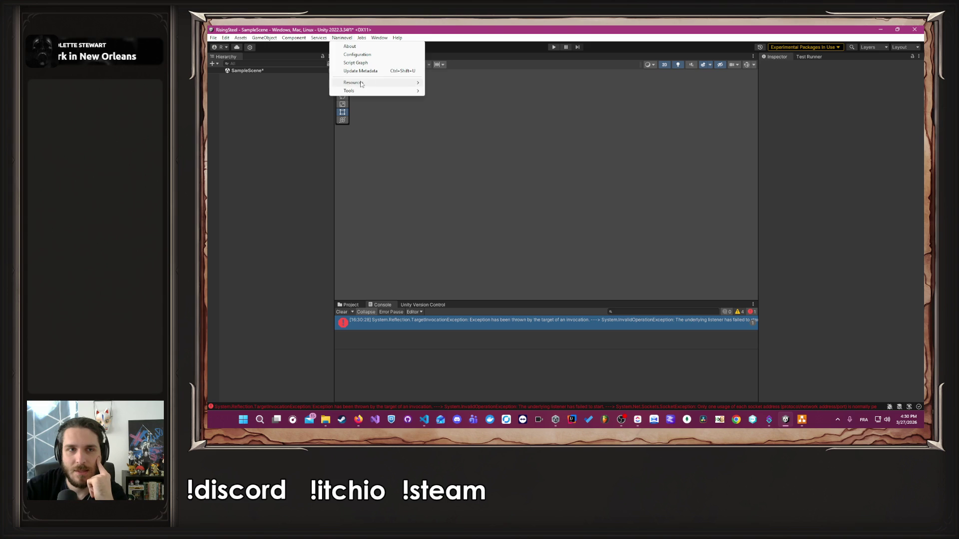
Open the SaveLoadUI prefab for editing from the Naninovel UI resources list
mouse_move(394, 82)
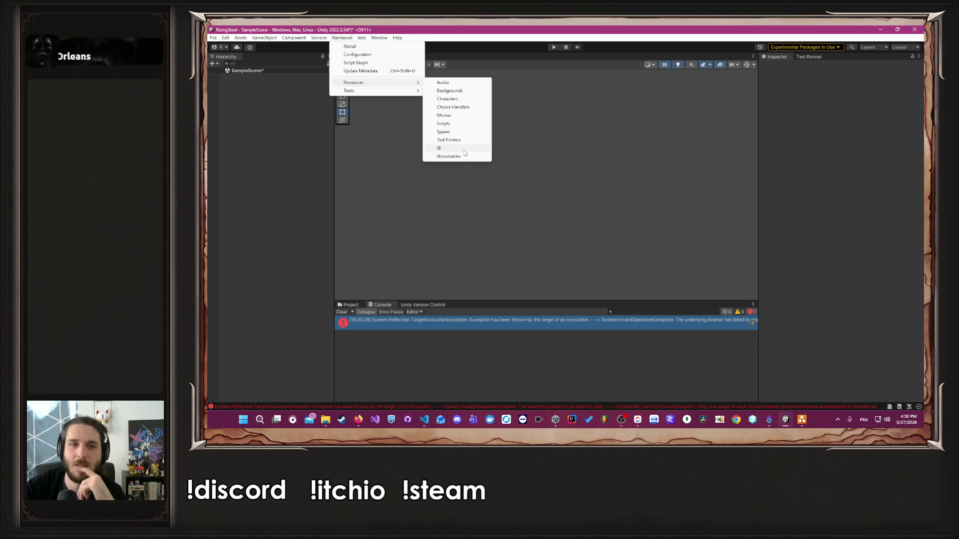
click(464, 150)
scroll(644, 227, down, 5)
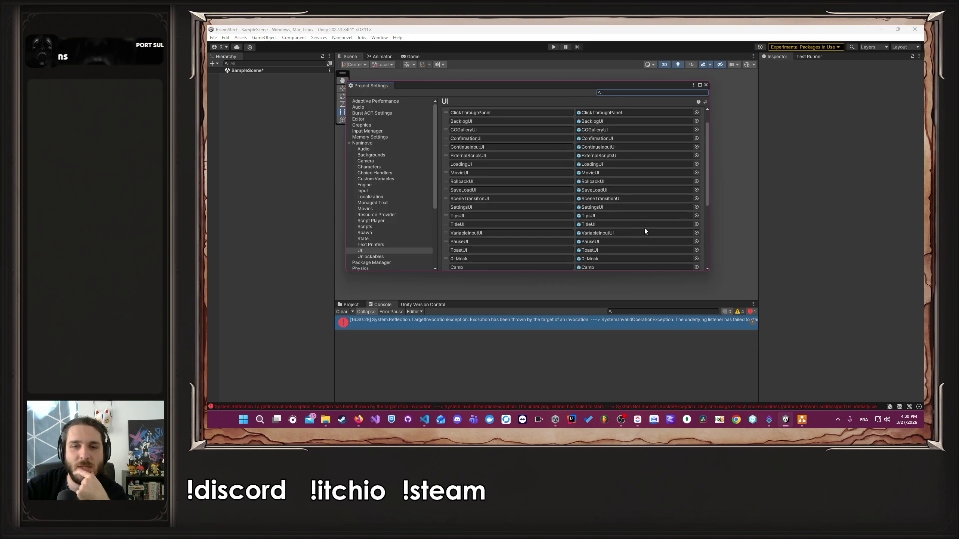
scroll(638, 241, down, 2)
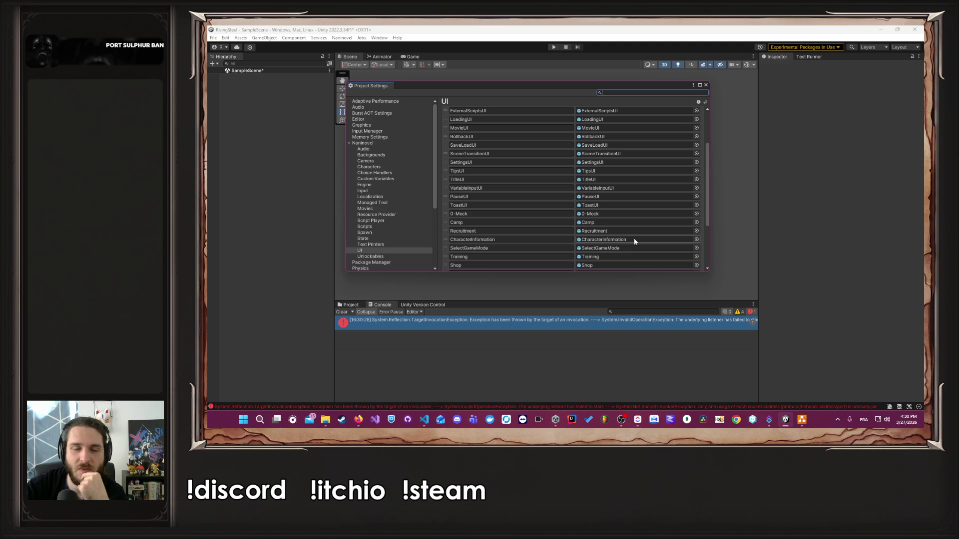
scroll(624, 232, down, 2)
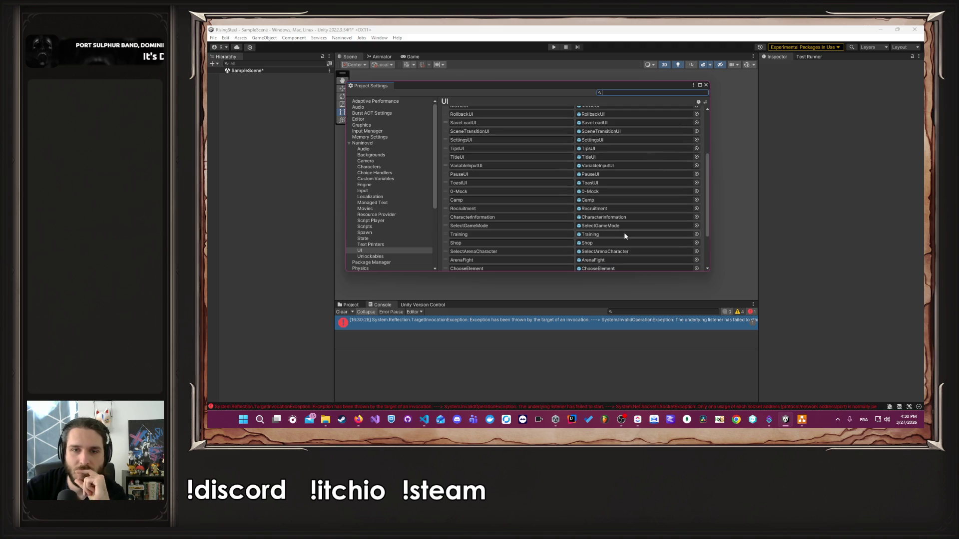
scroll(618, 221, up, 2)
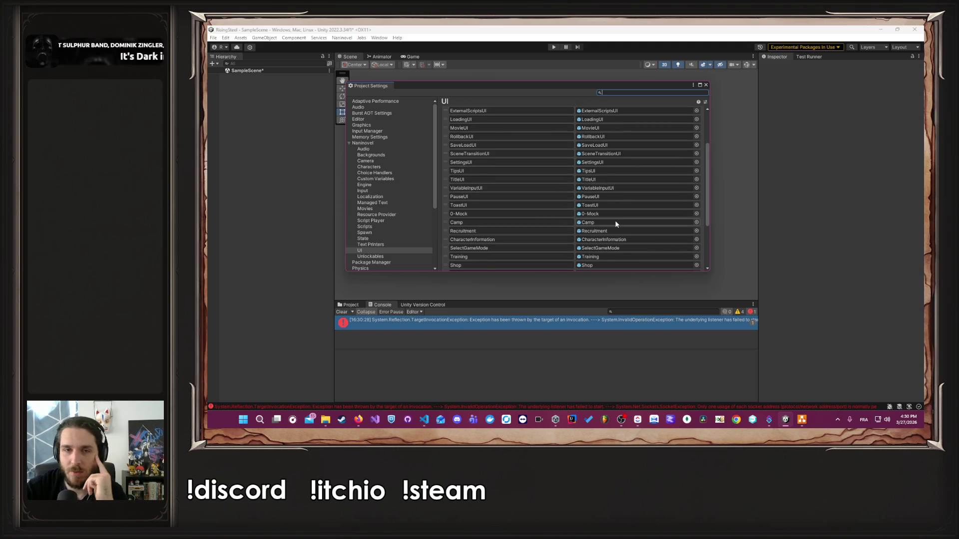
scroll(615, 220, up, 2)
click(614, 168)
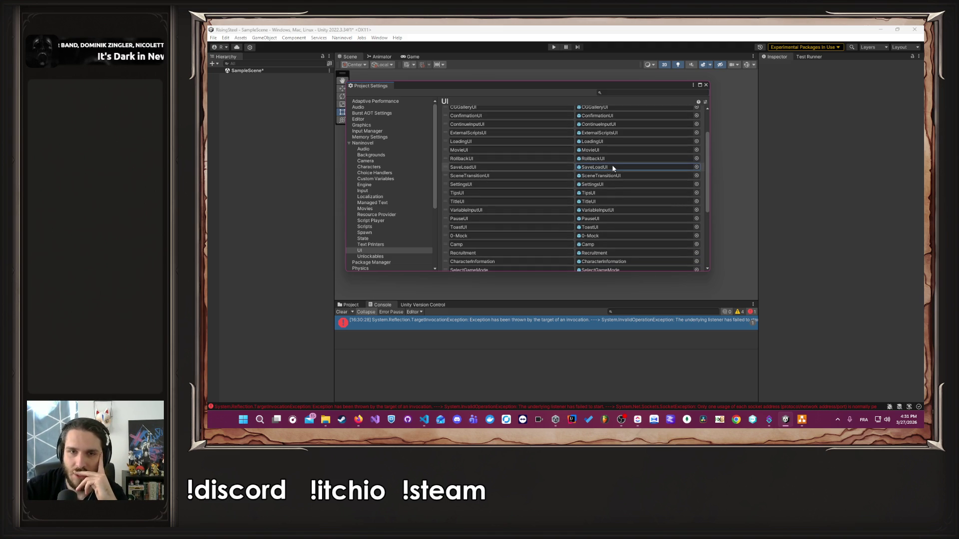
double_click(613, 168)
click(706, 85)
Inspect the NavigationQuickLoadLabel and NavigationLoadLabel text objects, the latter showing LOAD
scroll(639, 160, up, 3)
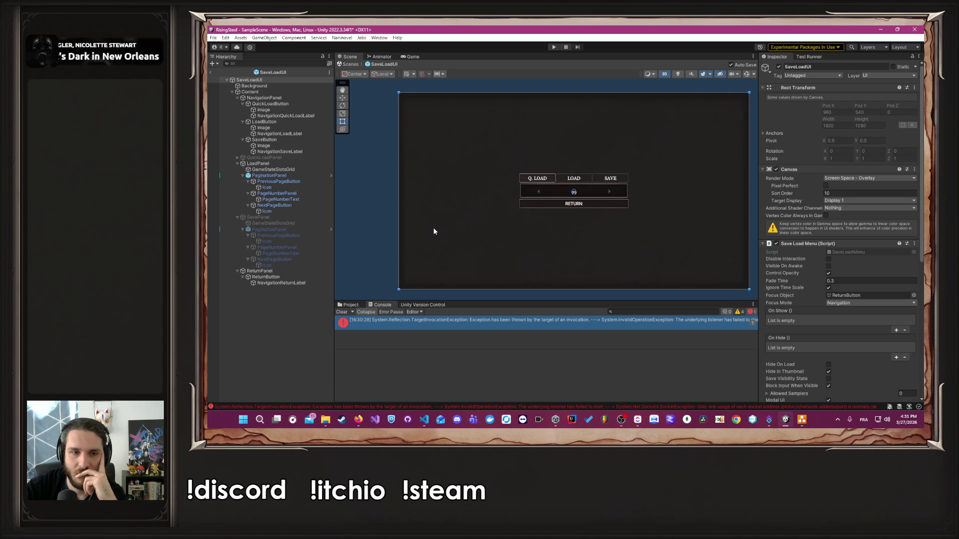
click(293, 110)
click(292, 115)
click(294, 121)
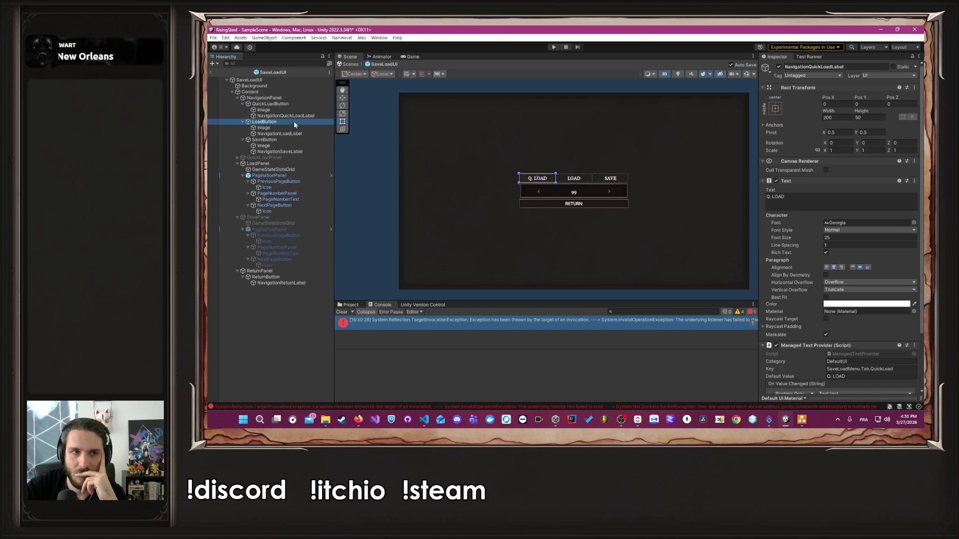
click(293, 134)
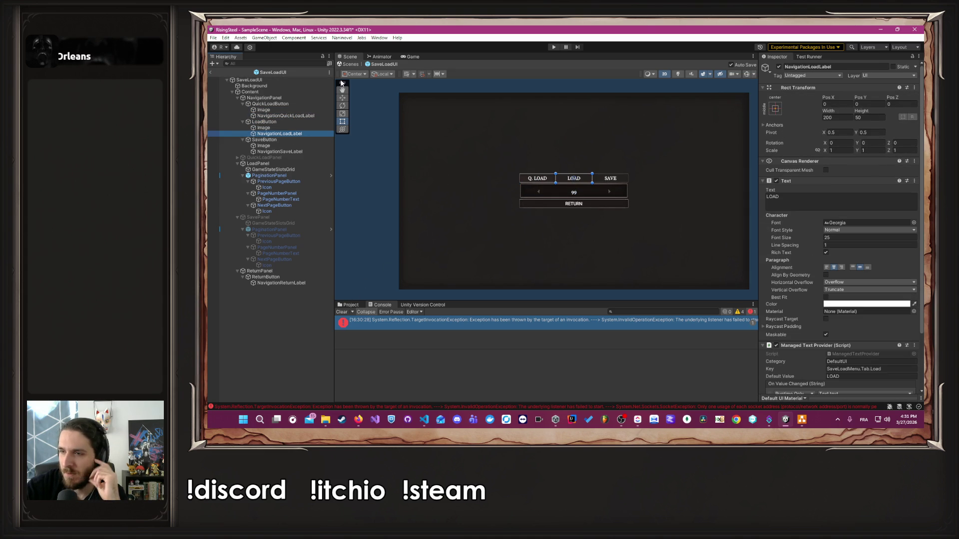
click(342, 38)
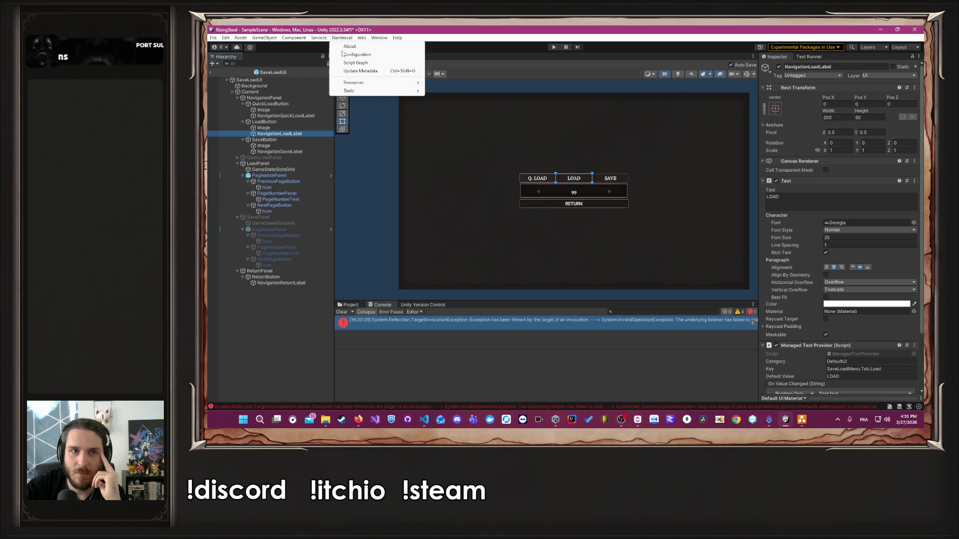
Uncheck Binary Save Files in Naninovel's State configuration, close Project Settings and deselect the Hierarchy
mouse_move(354, 83)
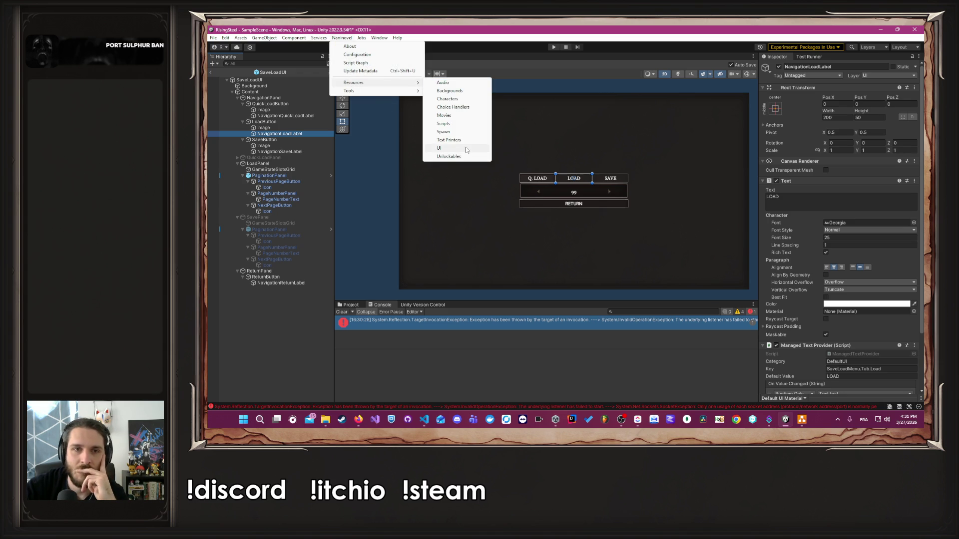
click(448, 140)
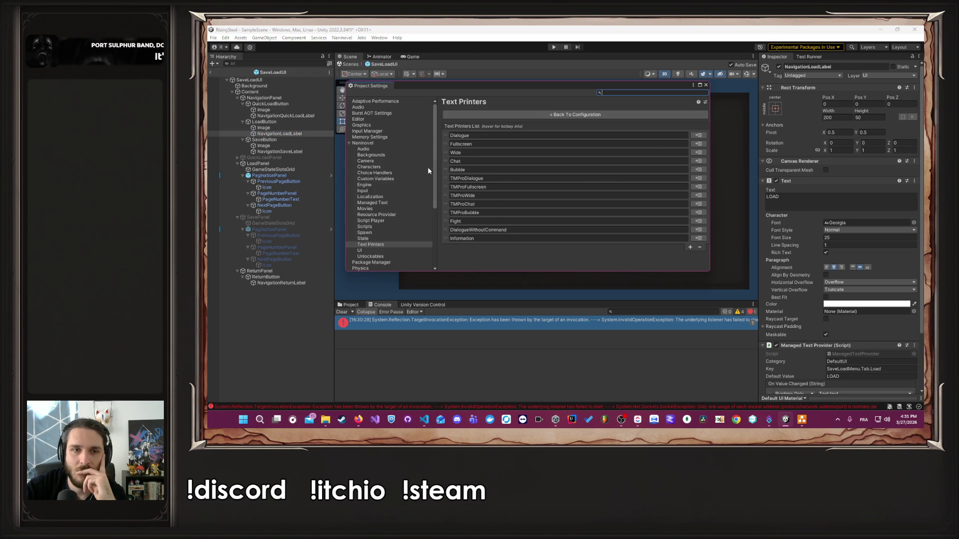
click(370, 239)
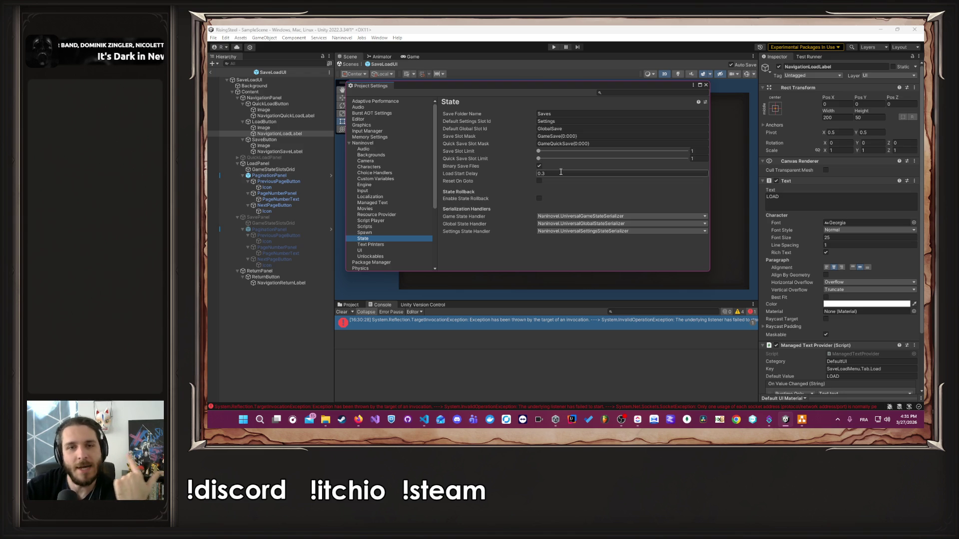
click(540, 168)
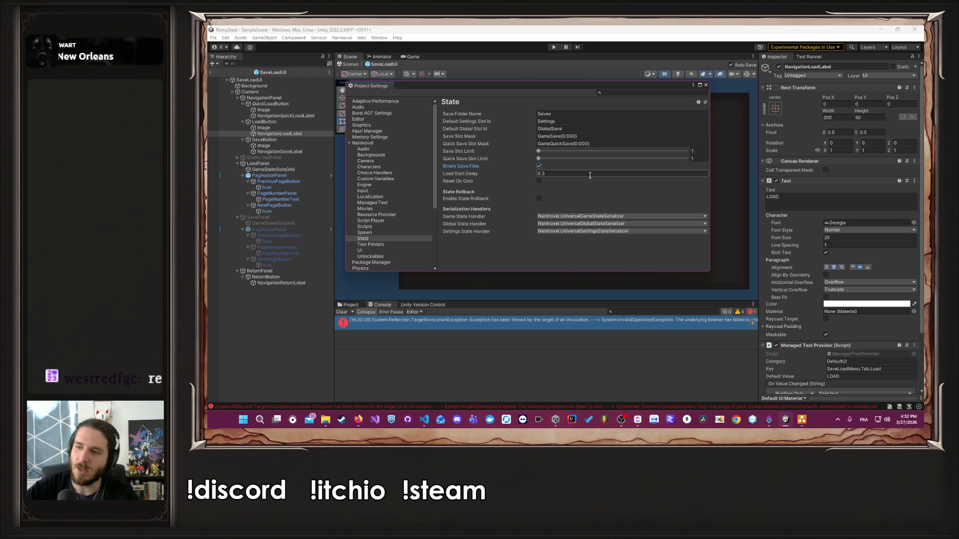
click(706, 86)
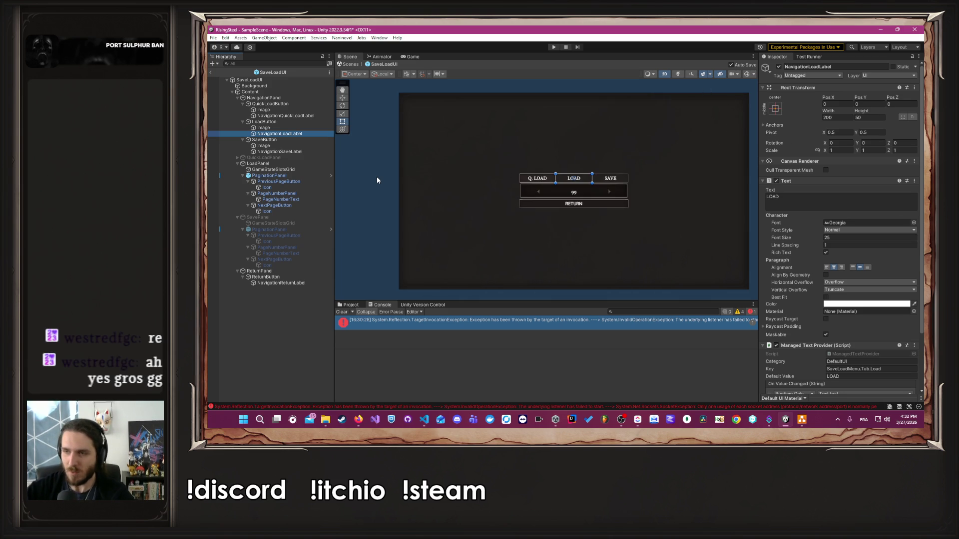
click(394, 167)
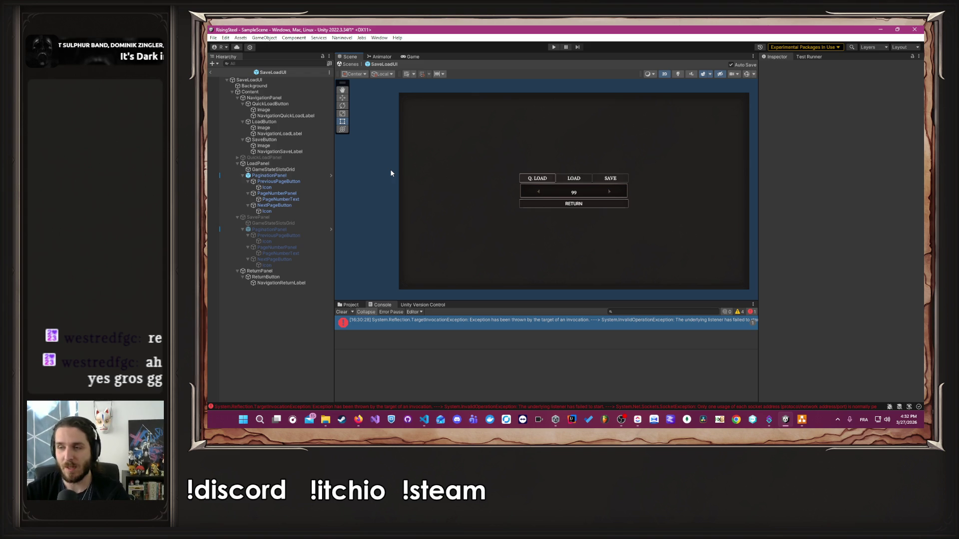
Review the Rise of the Insurged Steam partner page in Firefox and move its window over the editor
click(359, 420)
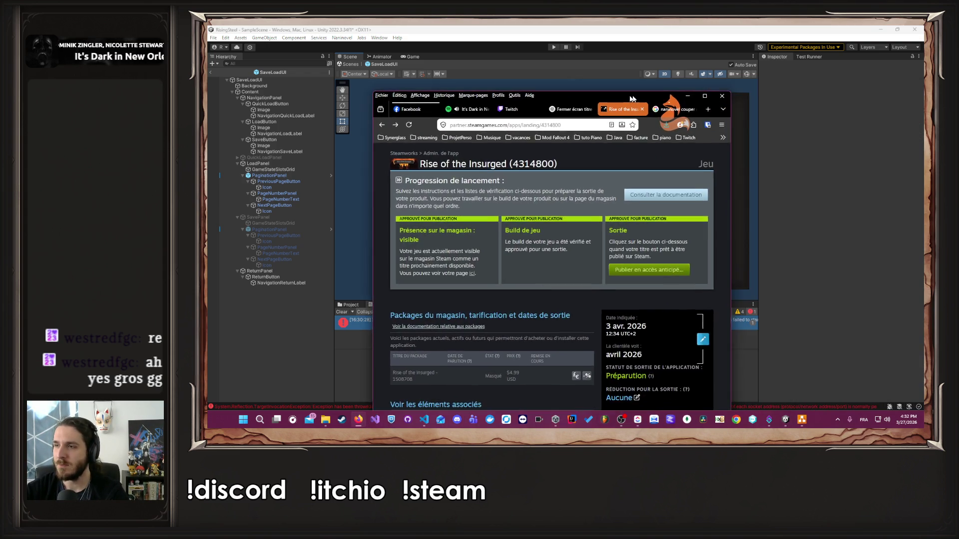
scroll(584, 206, down, 3)
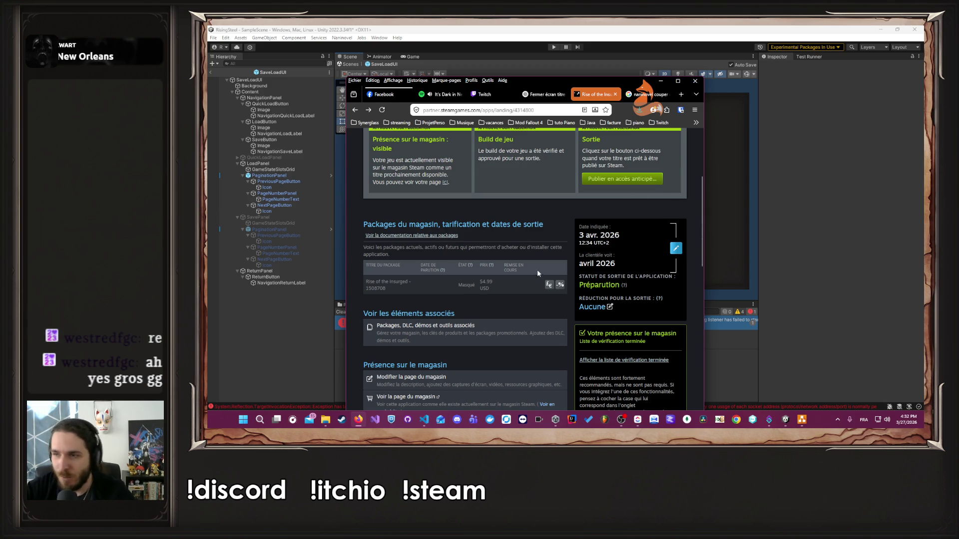
mouse_move(578, 88)
mouse_down()
mouse_move(672, 99)
mouse_move(958, 101)
mouse_up()
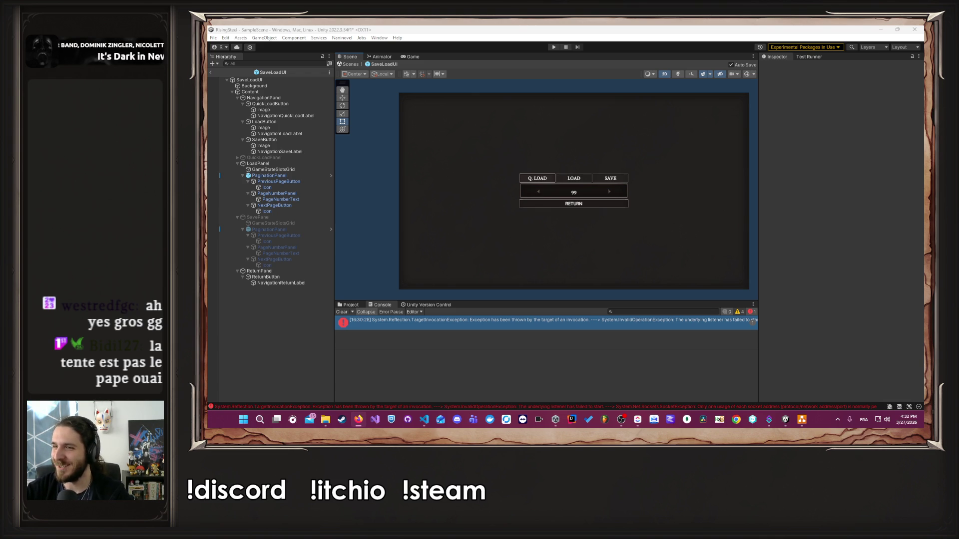
Focus the Unity editor and start the game in play mode
click(671, 241)
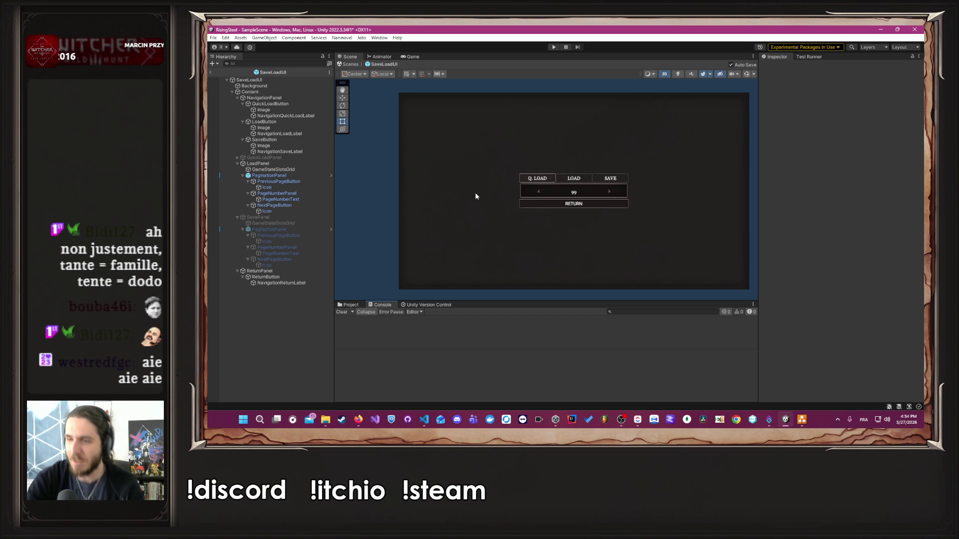
click(553, 47)
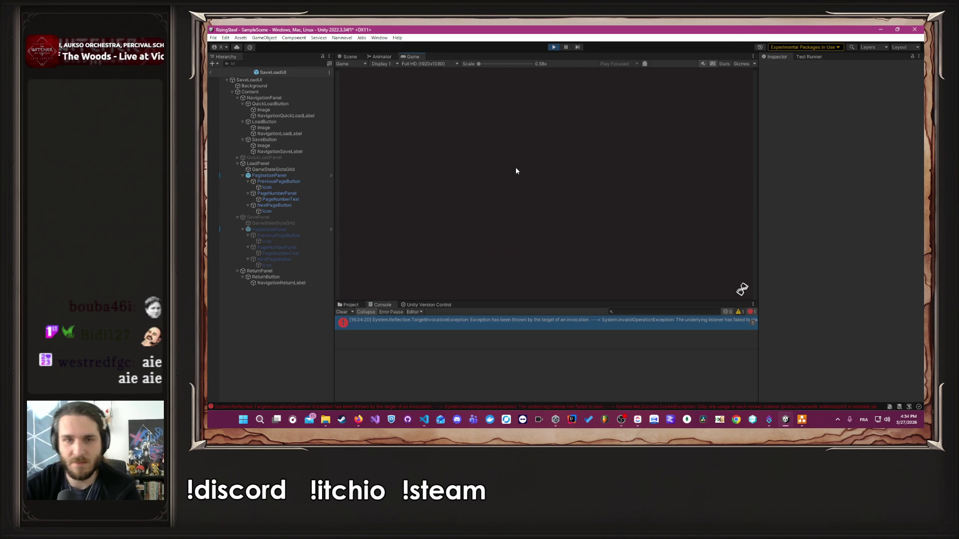
Continue the saved game to the camp screen, stop play mode and return to the code editor
click(519, 162)
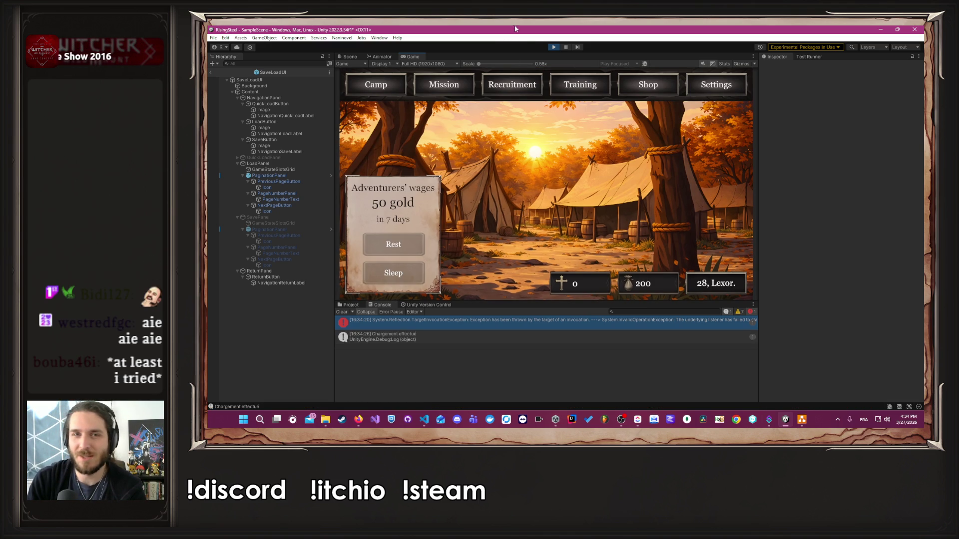
click(553, 48)
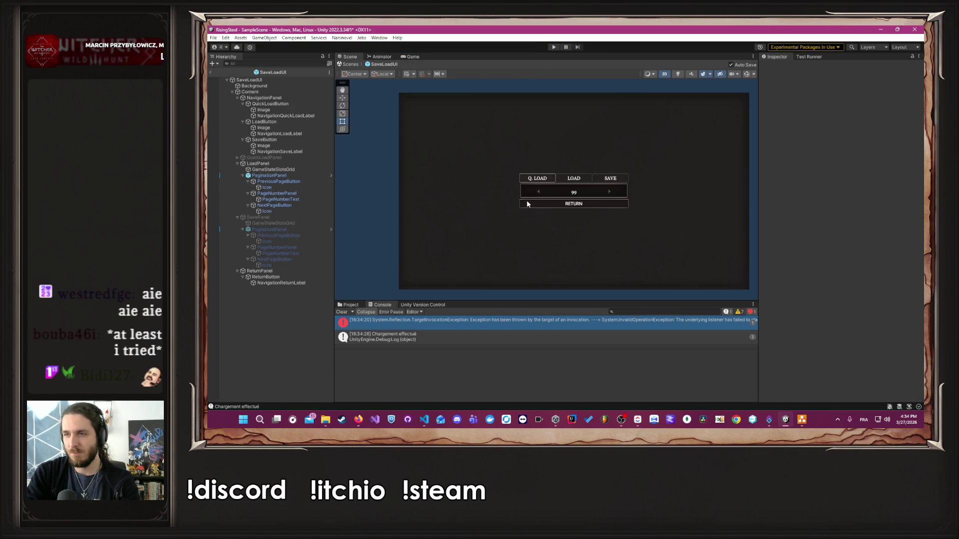
key(alt+Tab)
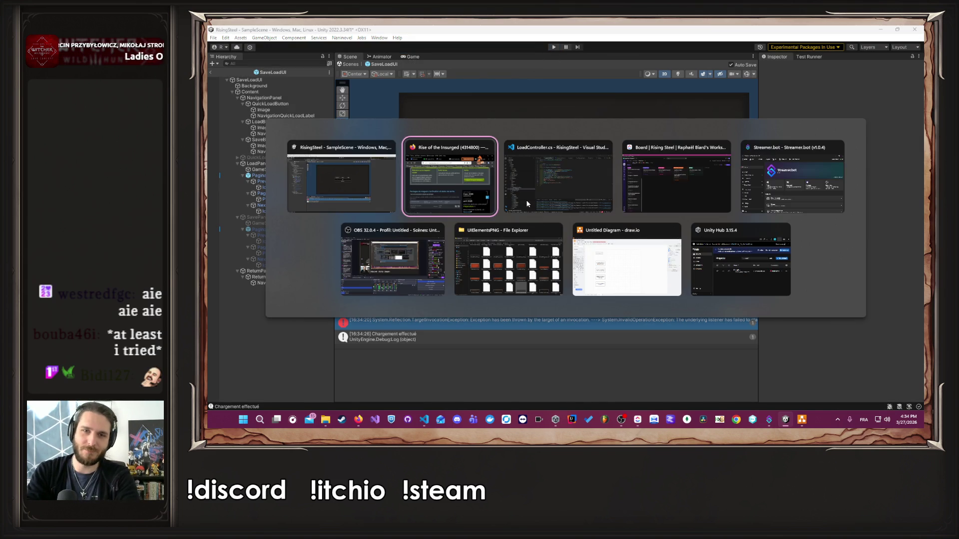
In LoadInternal, delete the scriptPlayer lines, keep PCamp.Instance.Initialize() after the PMenu exit, and save LoadController.cs
key(BackSpace)
key(BackSpace)
key(BackSpace)
key(End)
key(shift+Up)
key(alt+Up)
key(ctrl+slash)
key(shift+Up)
key(shift+Home)
text(Debug.Log(PCamp.Instance.CampCanvasGroup.In)
key(ctrl+BackSpace)
key(ctrl+BackSpace)
key(ctrl+BackSpace)
key(ctrl+slash)
key(alt+Down)
key(ctrl+s)
click(671, 208)
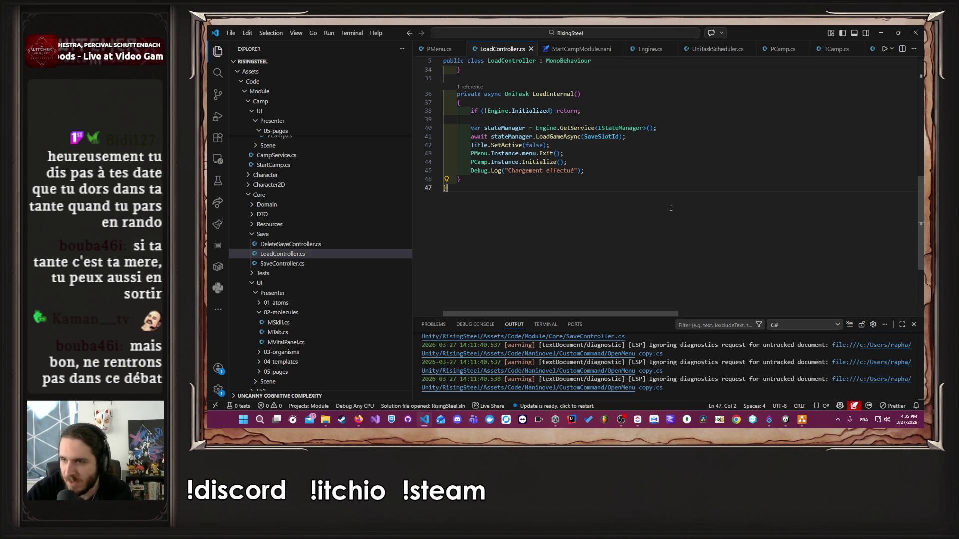
Minimize VS Code so Unity recompiles the saved LoadController.cs changes
click(881, 33)
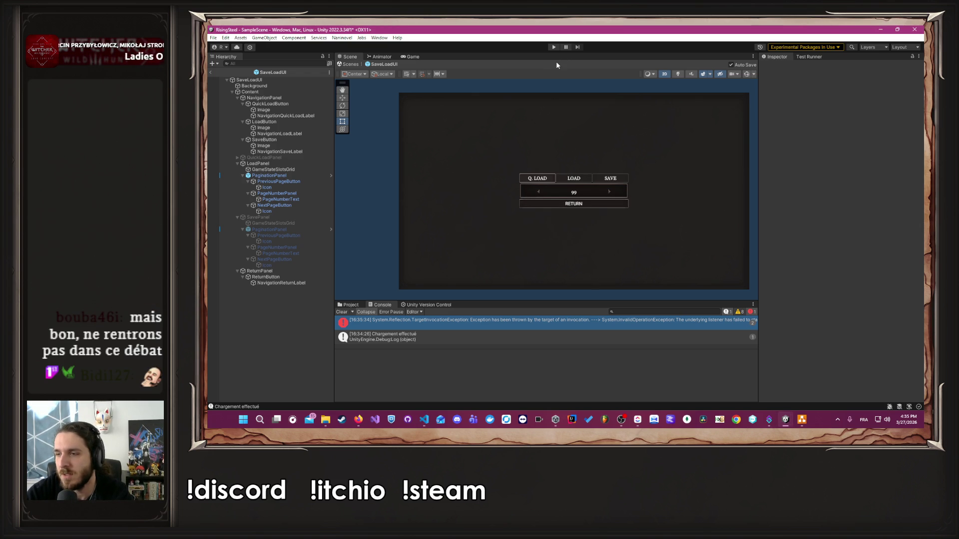
Start play mode again to reach the Rise of the Insurged title menu
click(553, 48)
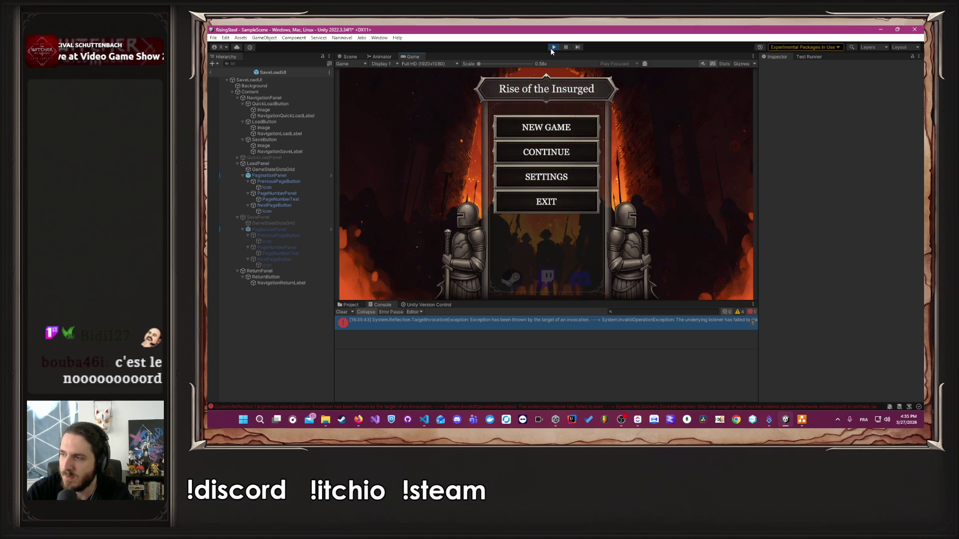
Continue the saved game into the camp screen, then bring Firefox's Steam partner page over it
click(525, 155)
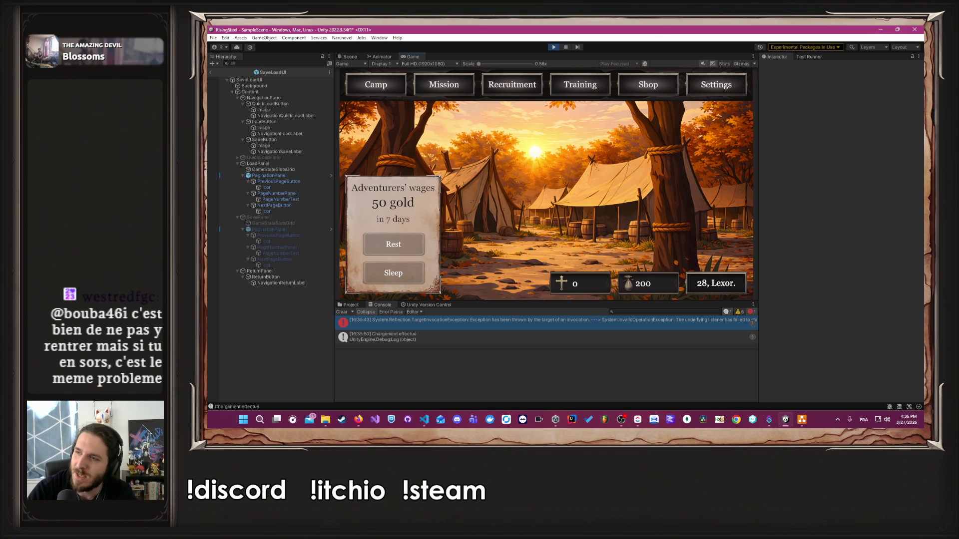
key(alt+Tab)
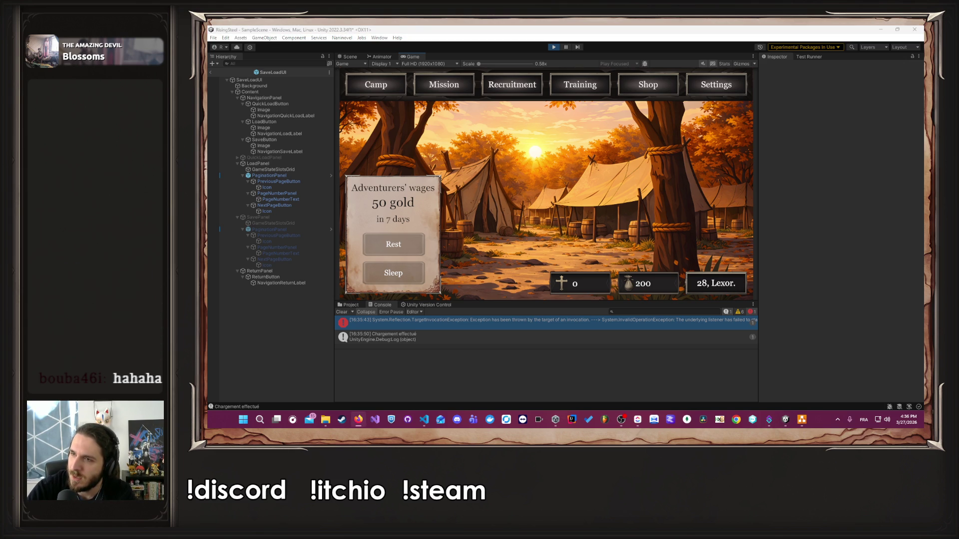
drag(924, 129, 641, 117)
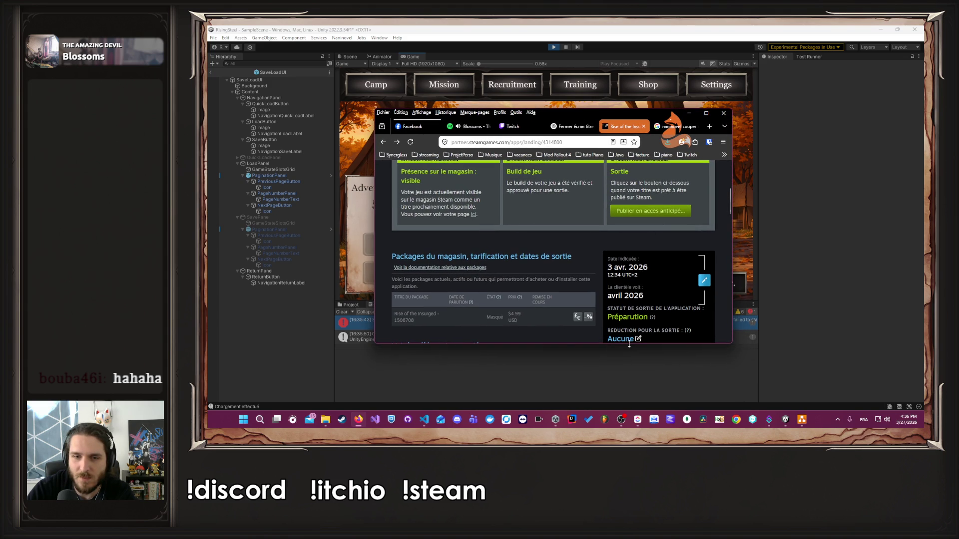
Shrink Firefox over the game, scroll to the early-access release section, then hide it
drag(626, 343, 628, 224)
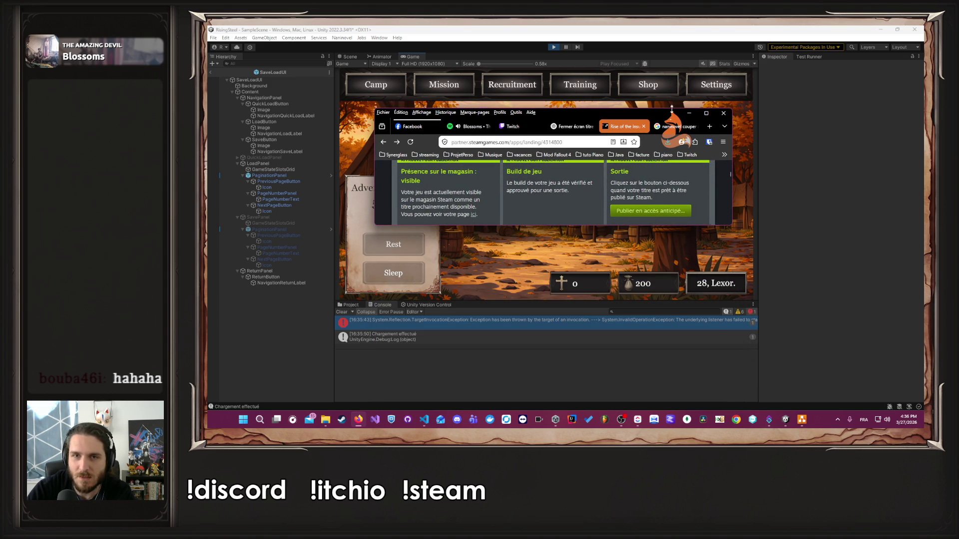
drag(671, 108, 668, 130)
scroll(659, 189, down, 5)
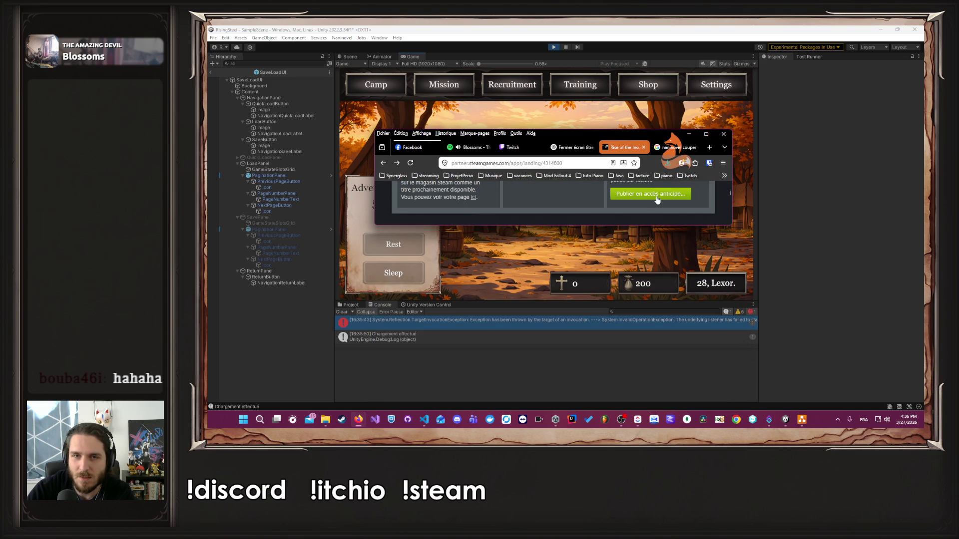
drag(373, 201, 546, 202)
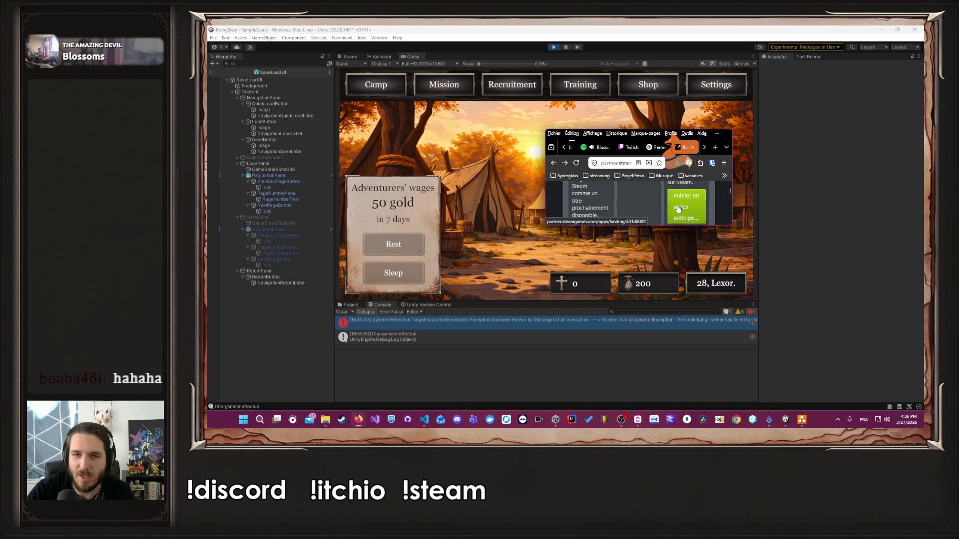
drag(544, 195, 423, 204)
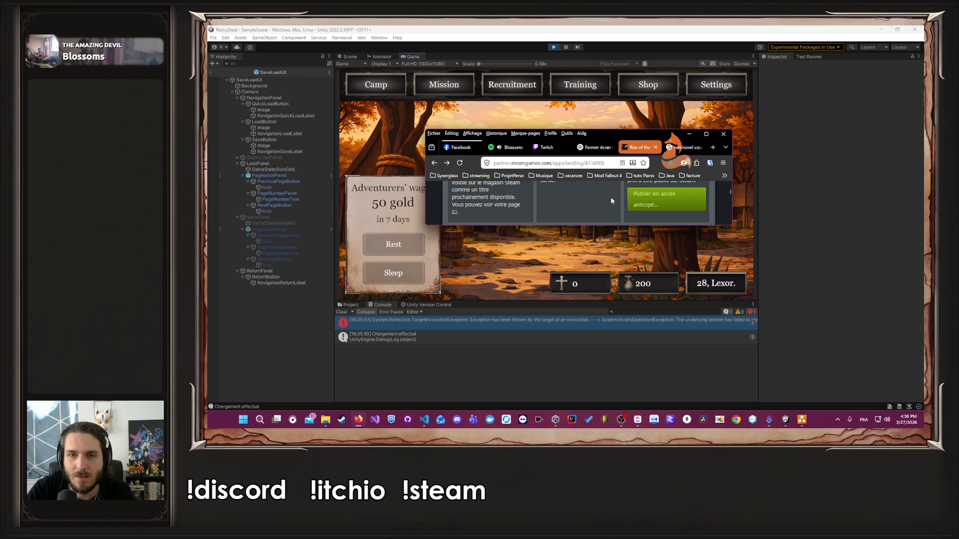
click(689, 134)
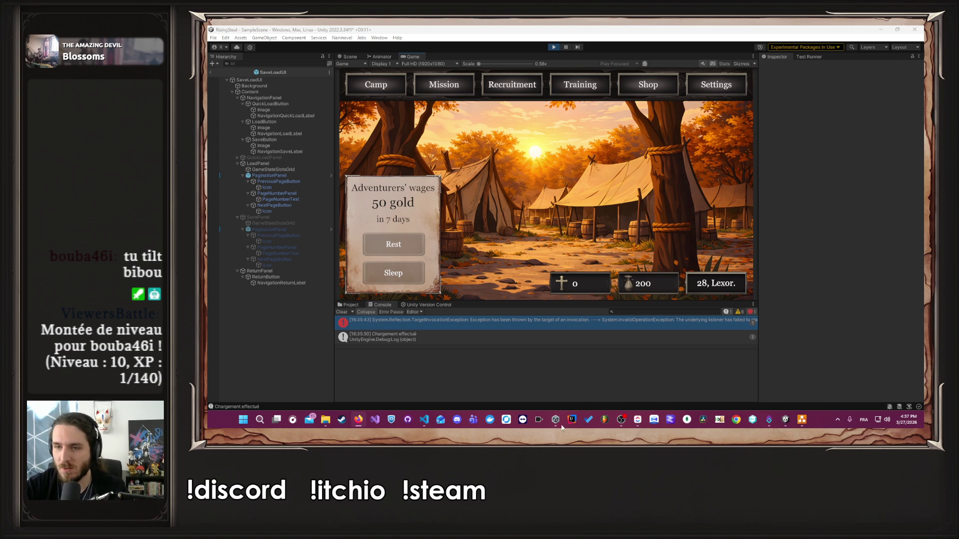
Launch Google Chrome via system search for 'chro' and reach the Google home page
click(261, 420)
text(chro)
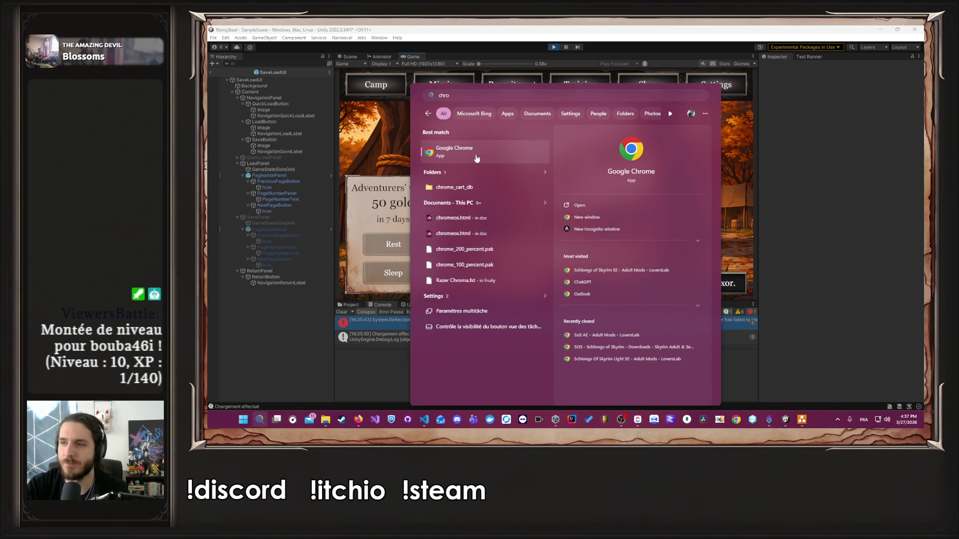
key(Return)
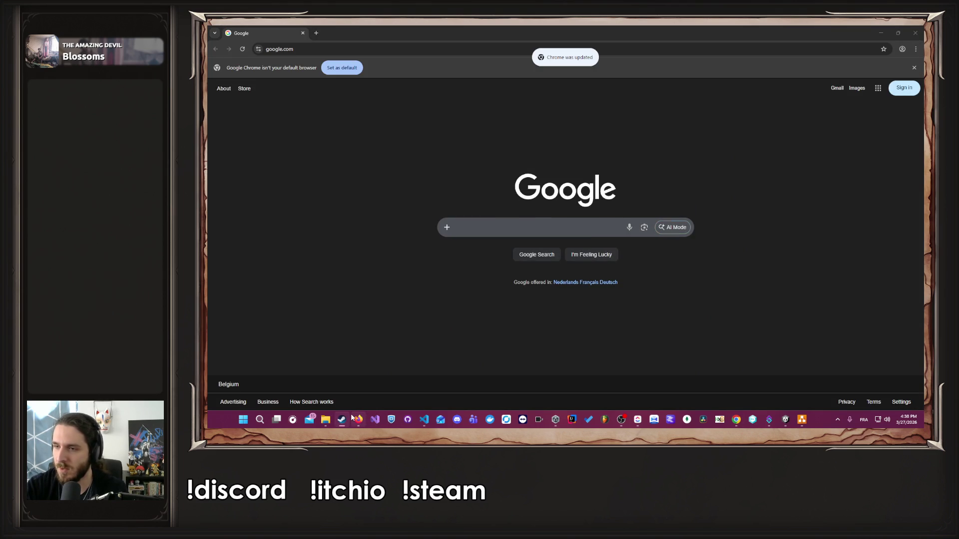
mouse_move(355, 419)
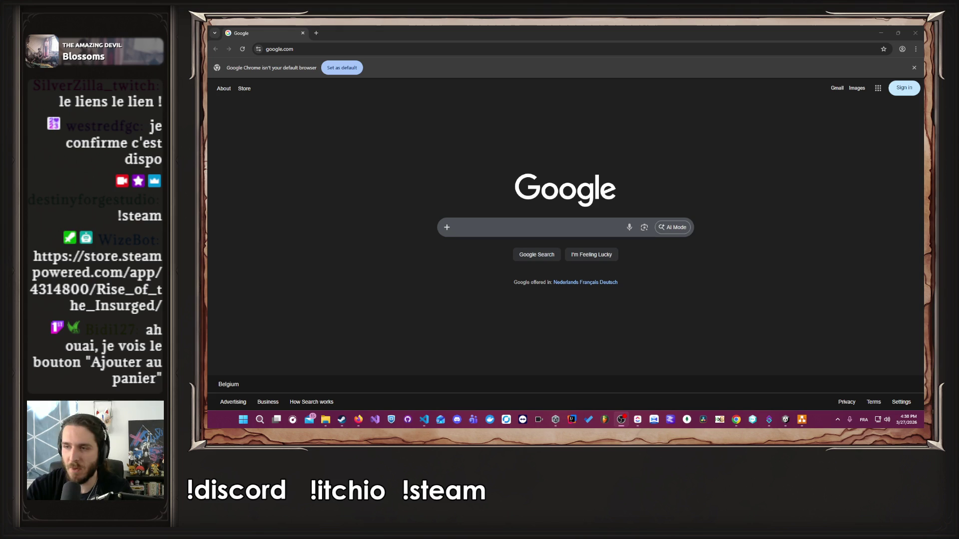
click(525, 54)
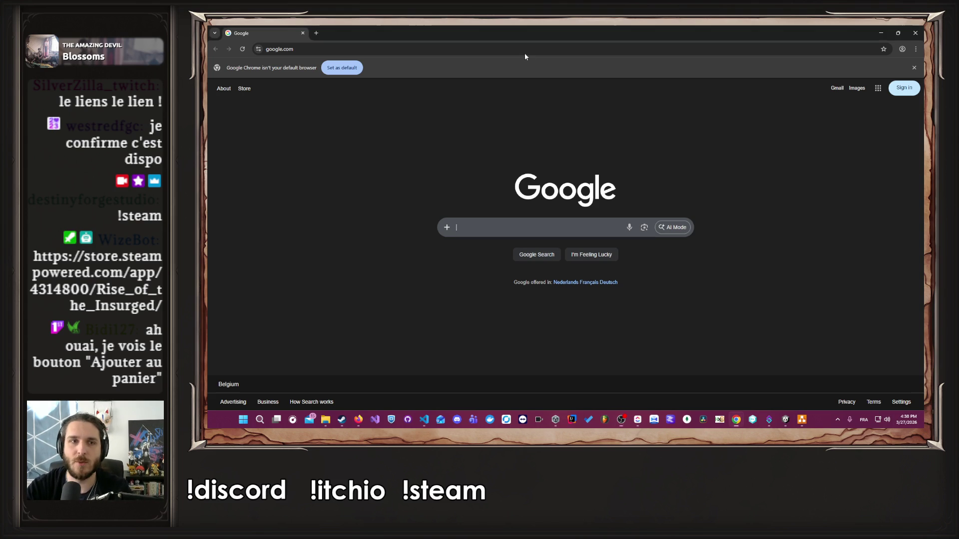
Paste and load the Rise of the Insurged store URL, then expand its Early Access description
text(https://store.steampowered.com/app/4314800/Rise_of_the_Insurged/)
key(Return)
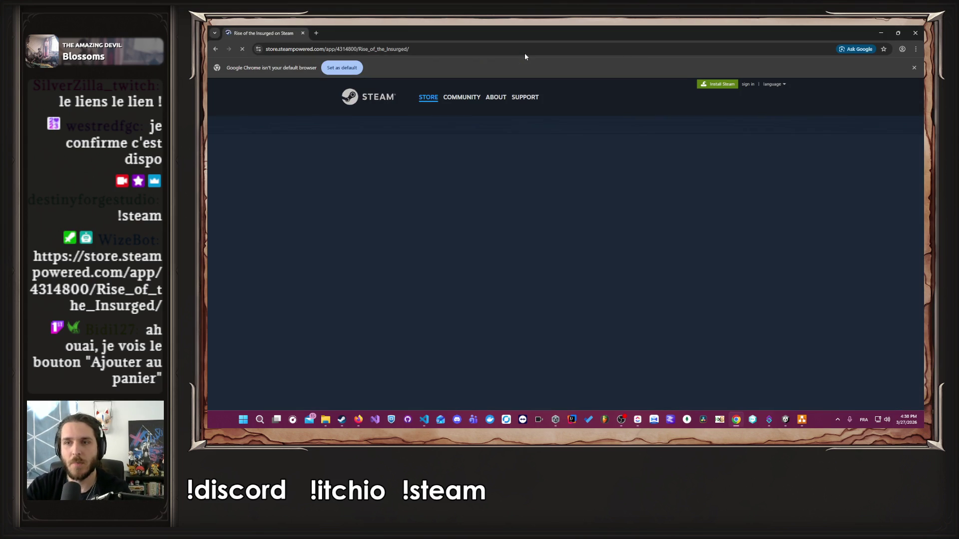
scroll(293, 228, down, 2)
scroll(293, 228, down, 2)
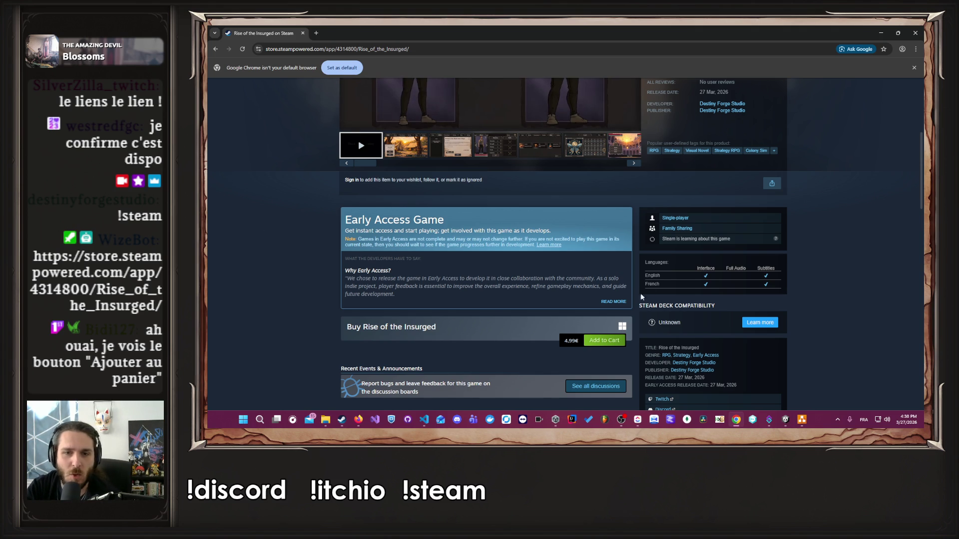
click(614, 302)
scroll(534, 285, down, 3)
scroll(532, 281, down, 5)
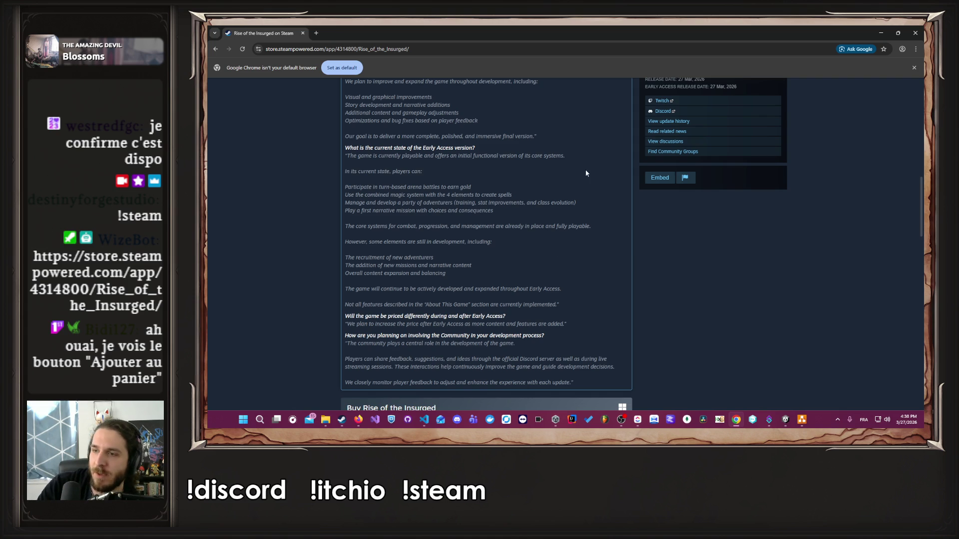
scroll(554, 183, down, 3)
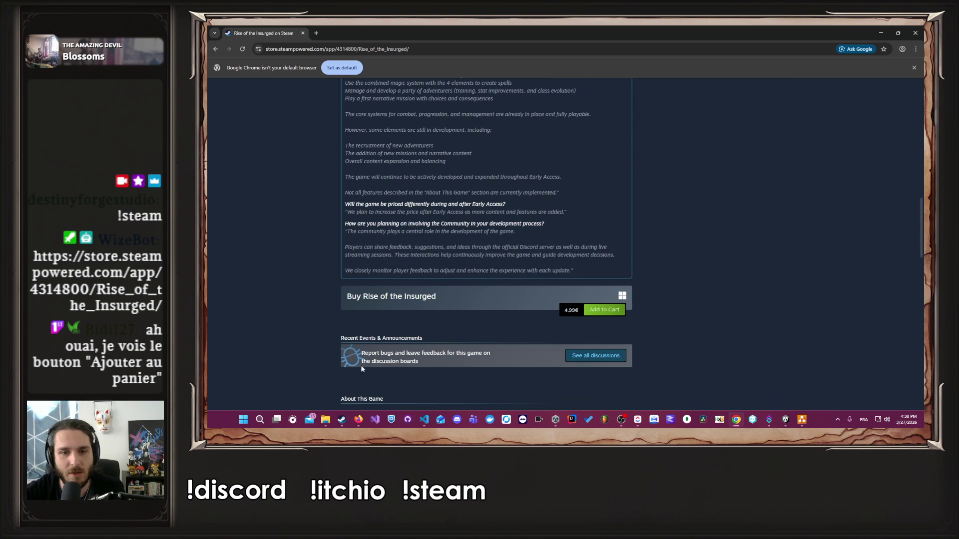
scroll(355, 365, down, 1)
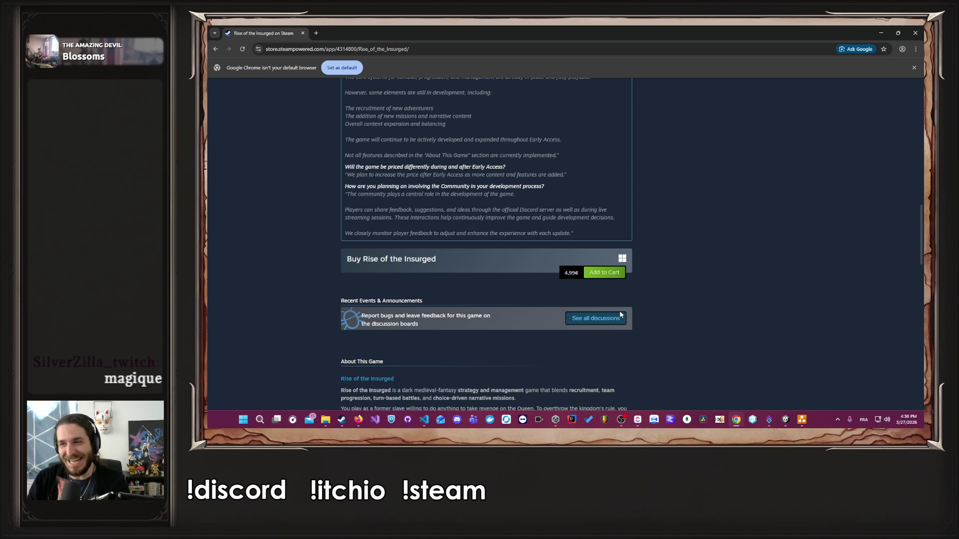
scroll(621, 314, up, 15)
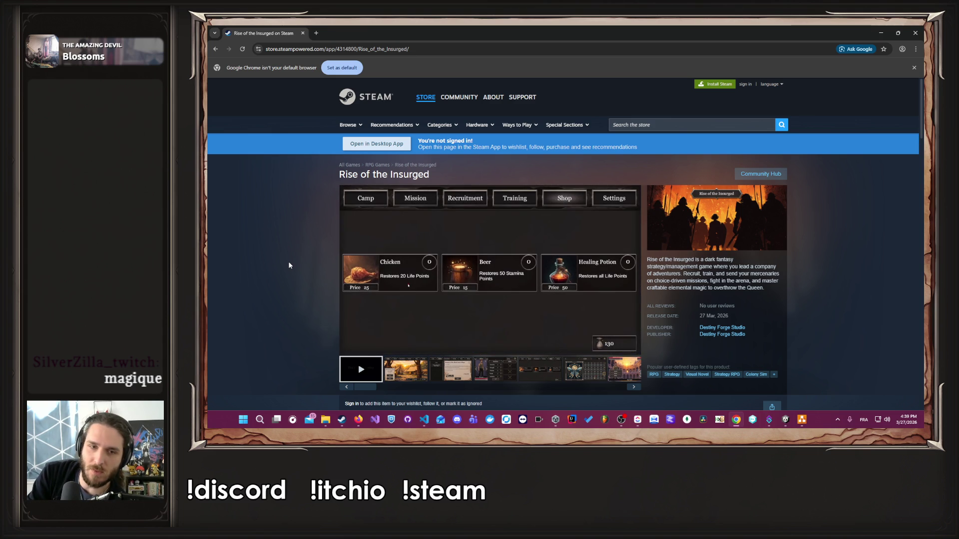
Scroll the store page to the Buy box, then minimize Chrome to show Unity's camp screen
mouse_move(487, 310)
scroll(488, 310, down, 15)
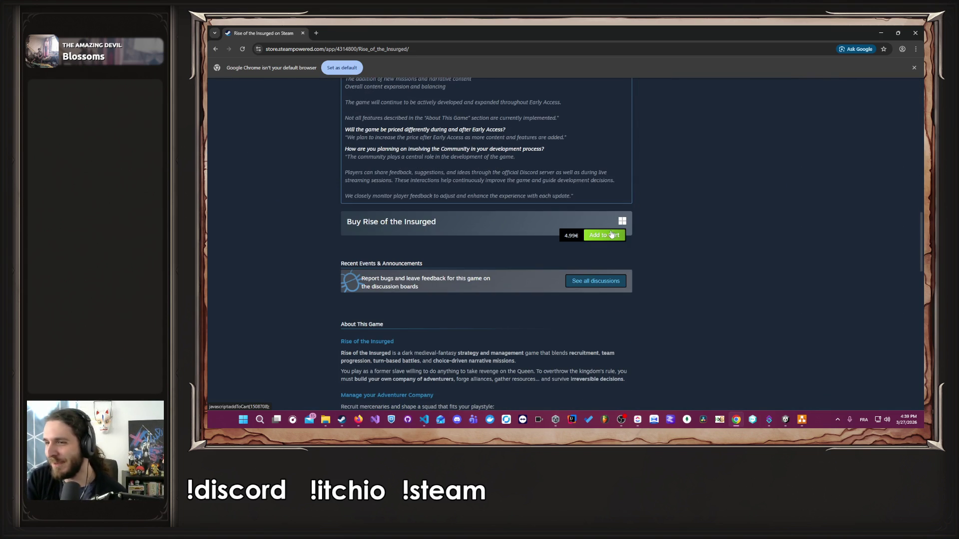
click(881, 33)
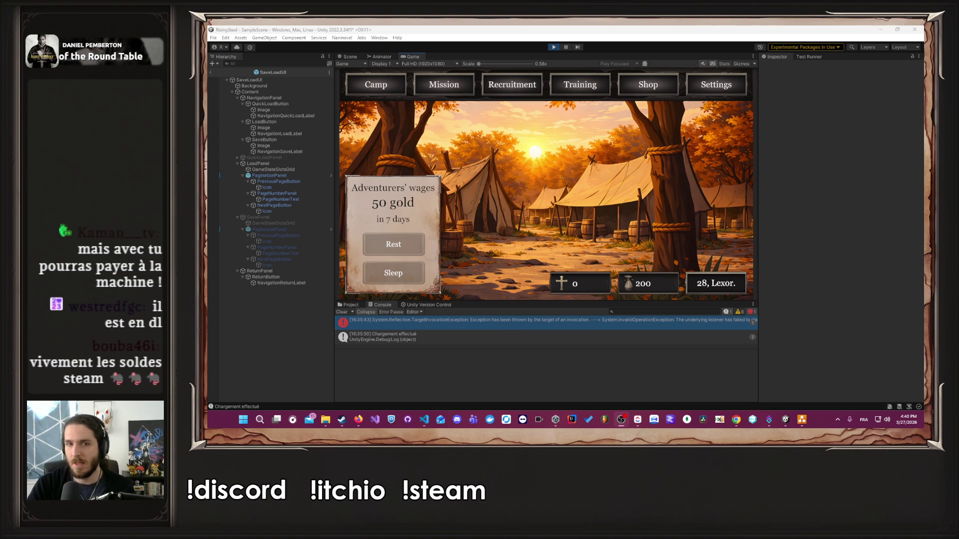
Restore Chrome's Rise of the Insurged store page and scroll through it
mouse_move(359, 420)
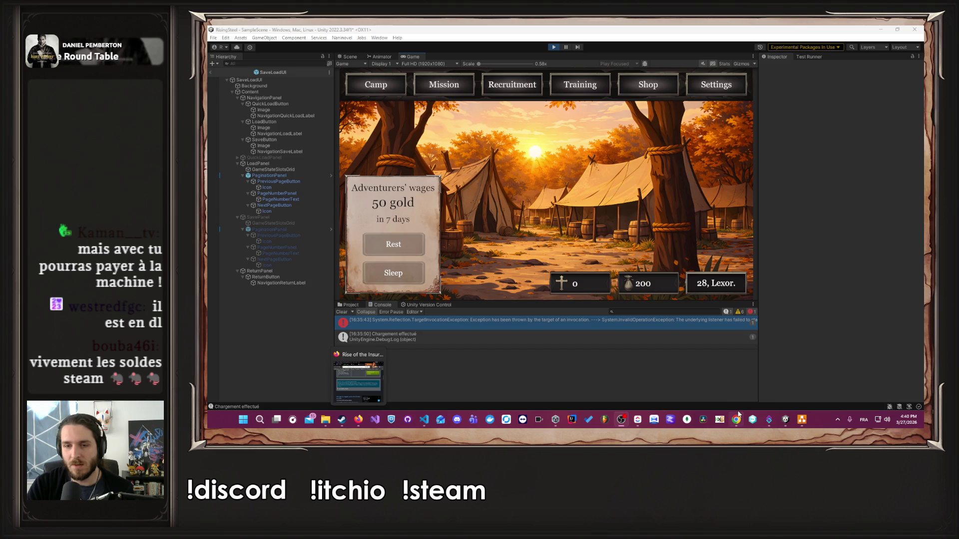
click(737, 418)
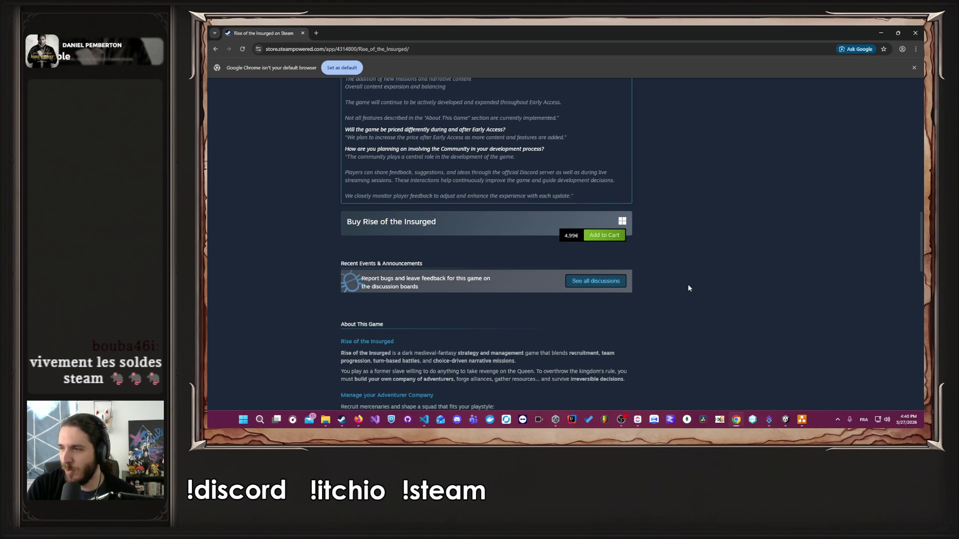
scroll(688, 288, up, 2)
scroll(687, 288, down, 2)
scroll(690, 298, up, 3)
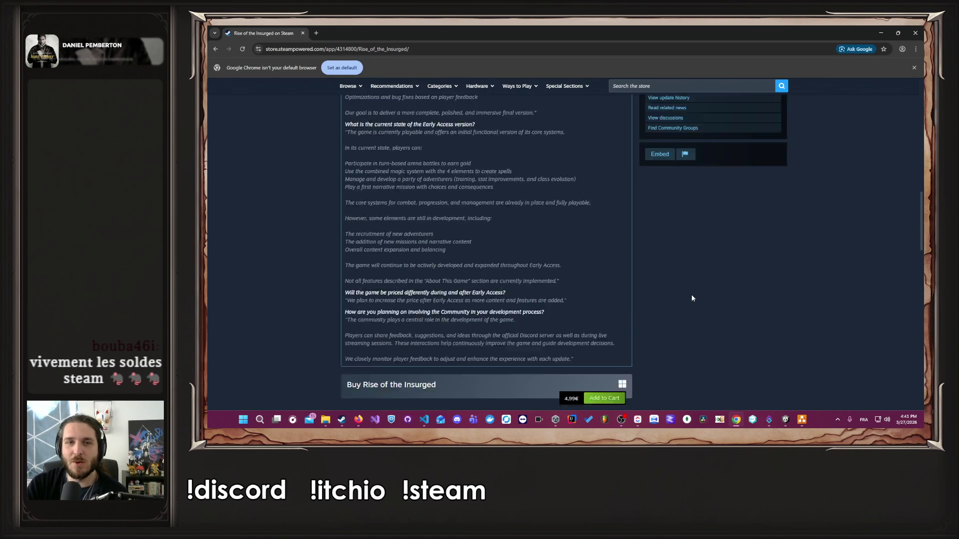
scroll(690, 298, up, 5)
scroll(689, 295, up, 3)
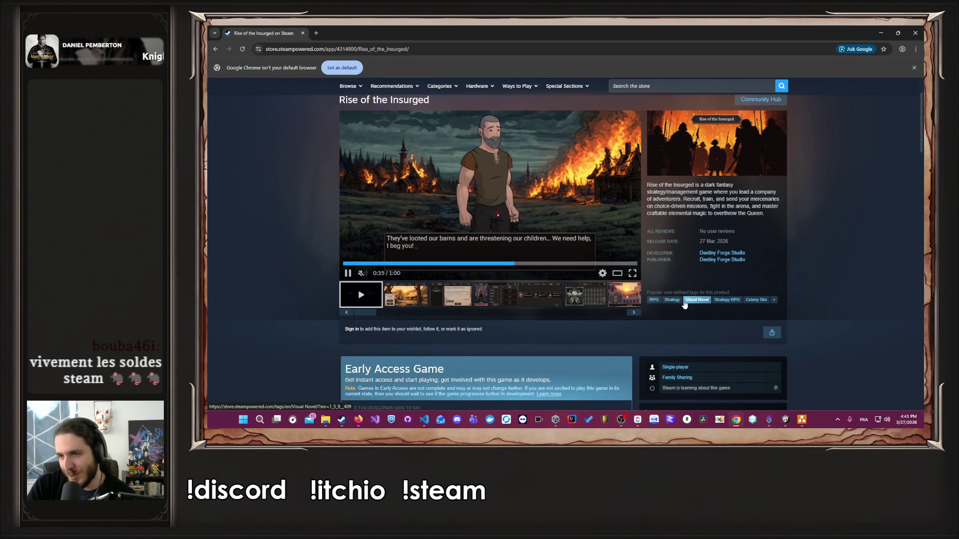
scroll(665, 306, down, 1)
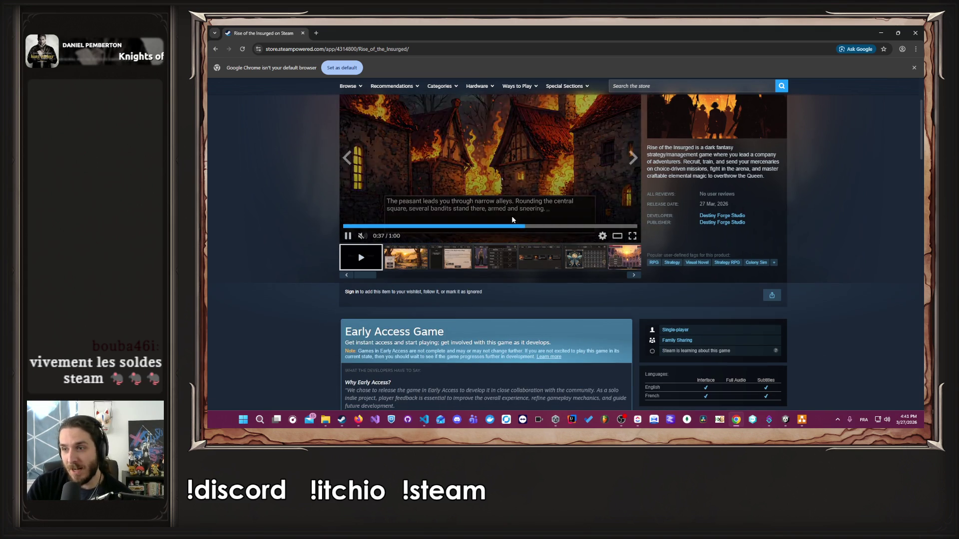
scroll(592, 259, down, 10)
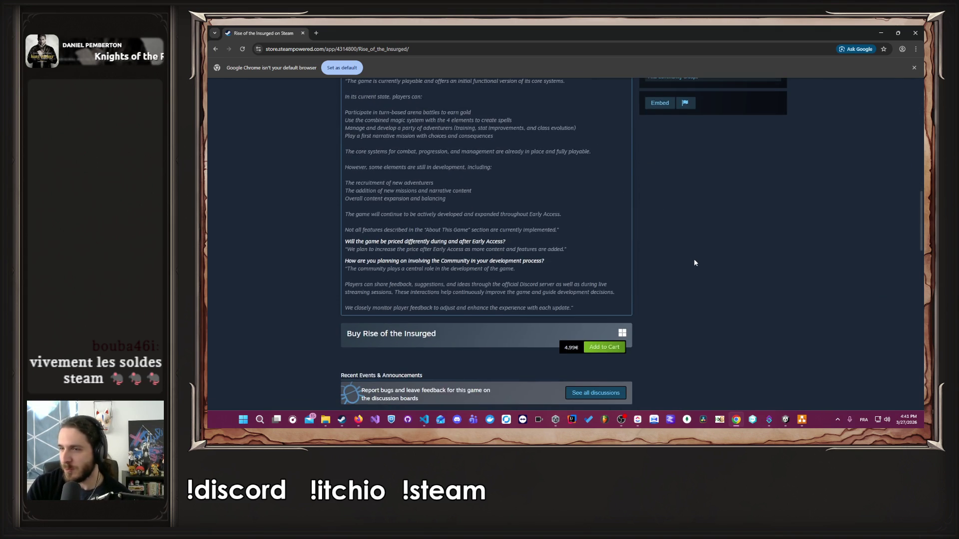
scroll(694, 263, down, 1)
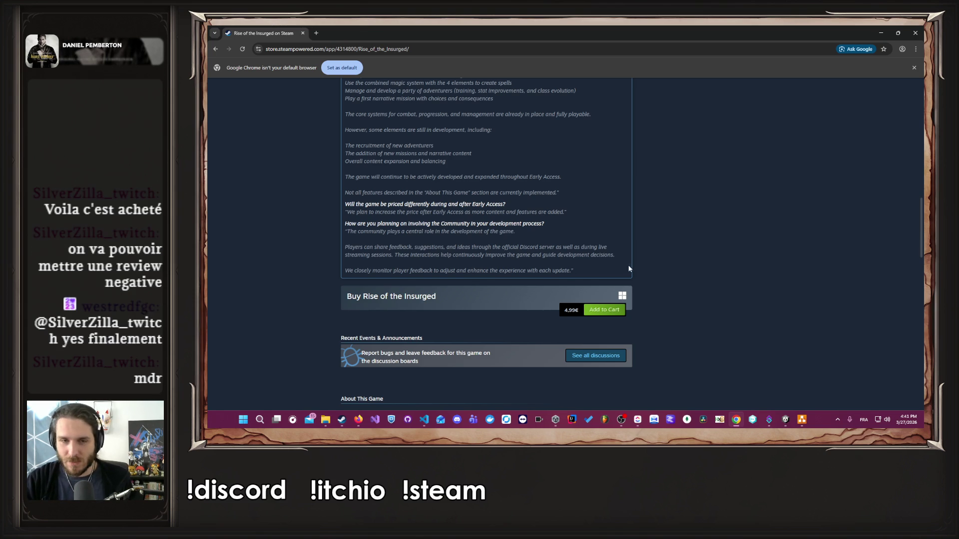
Scroll back up to the playing trailer and reload the store page
scroll(677, 267, up, 6)
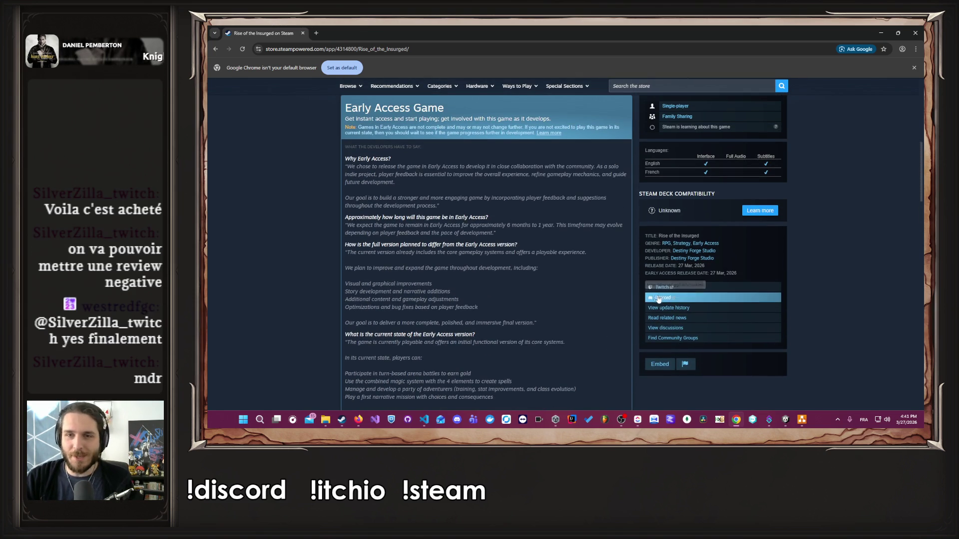
scroll(572, 292, up, 3)
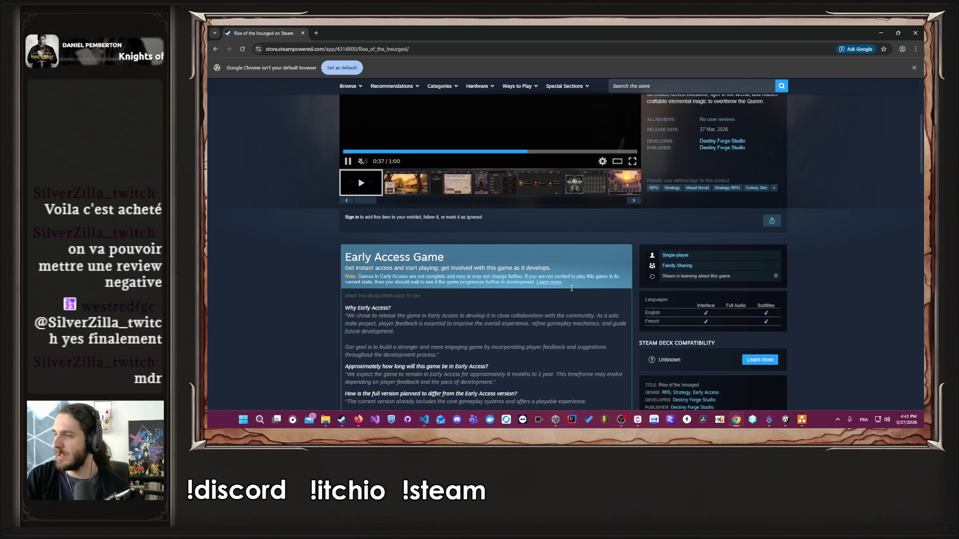
scroll(571, 318, up, 3)
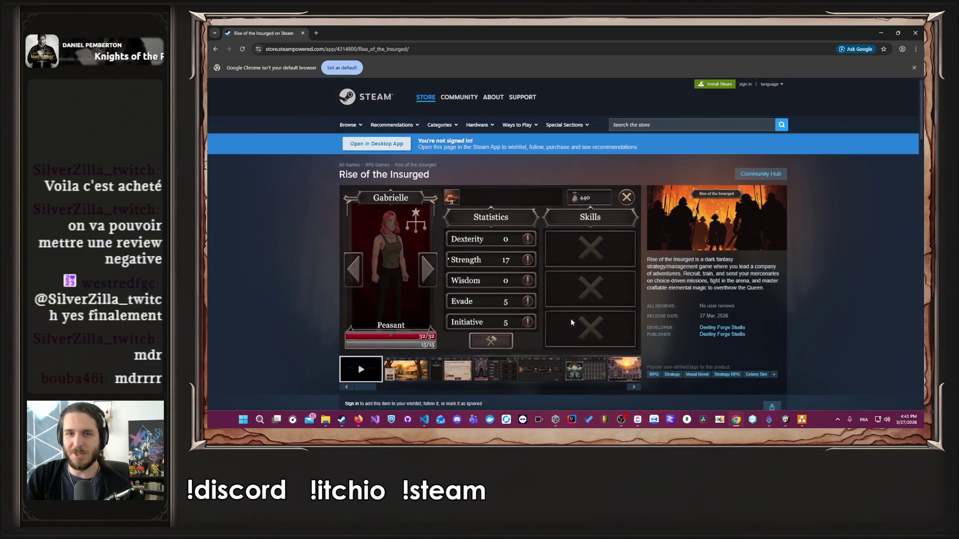
scroll(571, 319, down, 2)
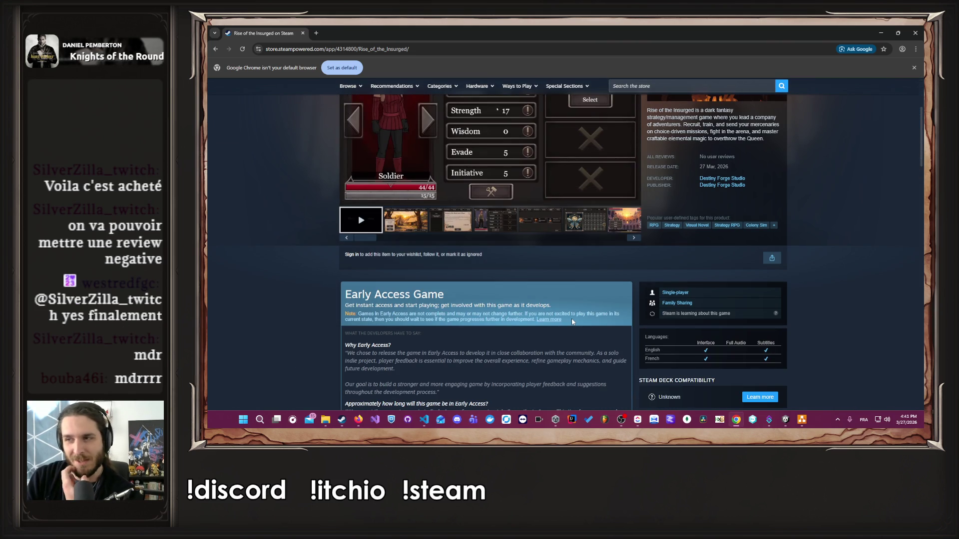
scroll(571, 322, up, 3)
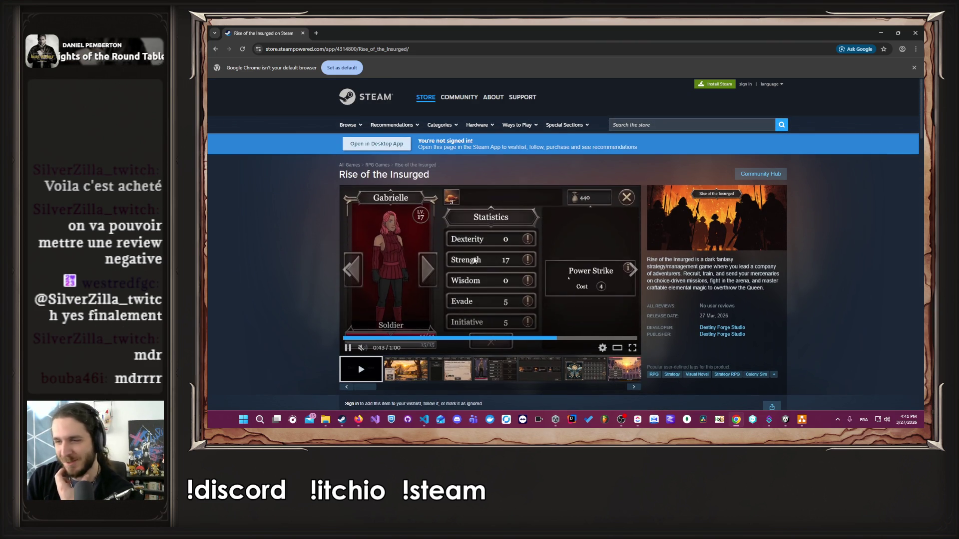
scroll(376, 270, down, 2)
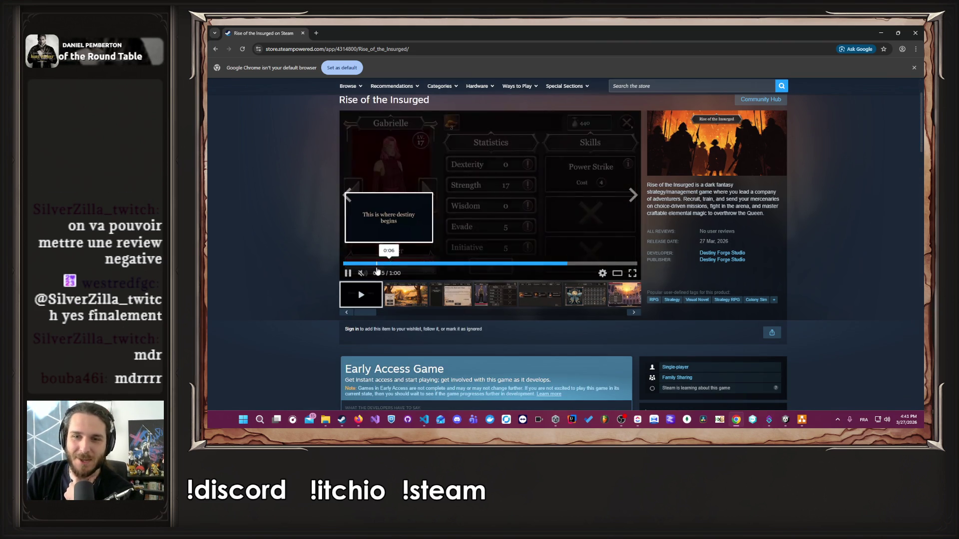
click(243, 50)
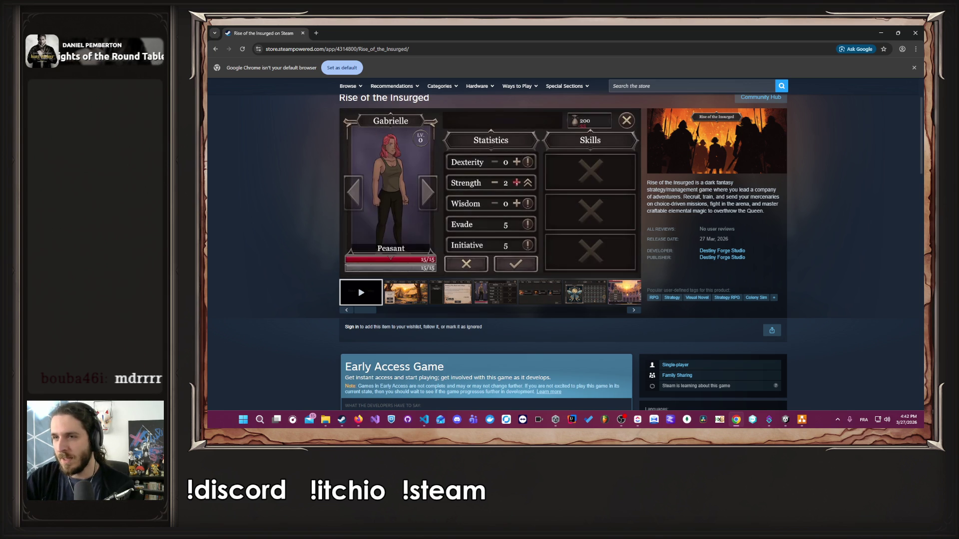
Switch to the Firefox window from the taskbar while the trailer replays
click(361, 421)
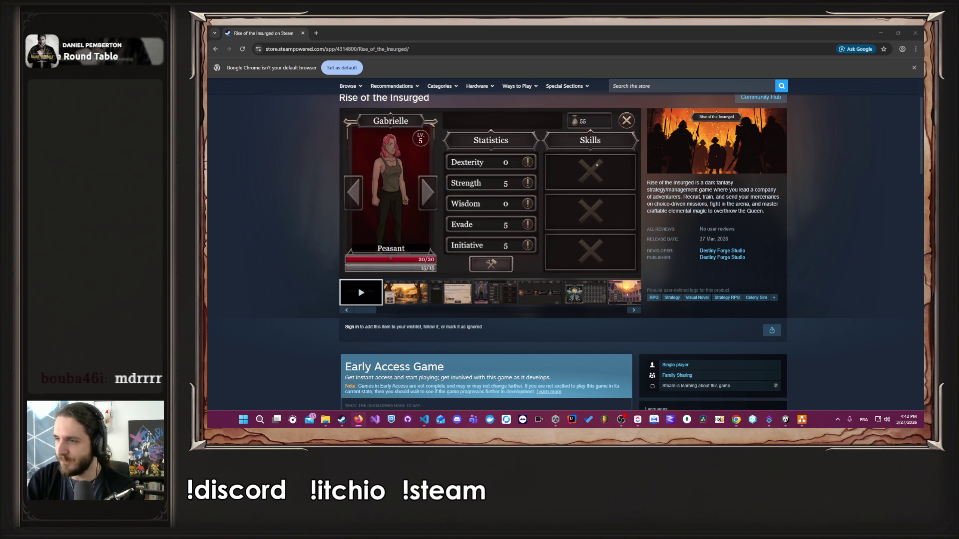